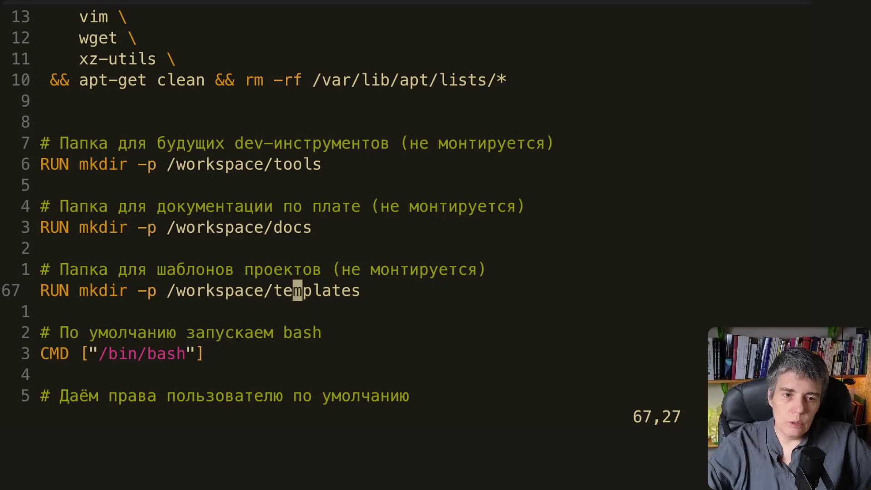
Read over the docs and templates folder lines near the end of base/Dockerfile in Vim.
key("h")
key("h")
key("h")
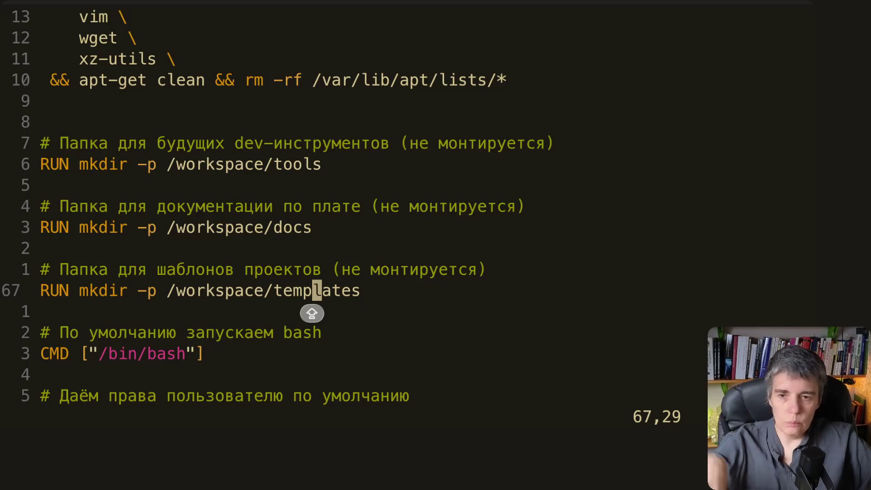
key("l")
key("l")
key("l")
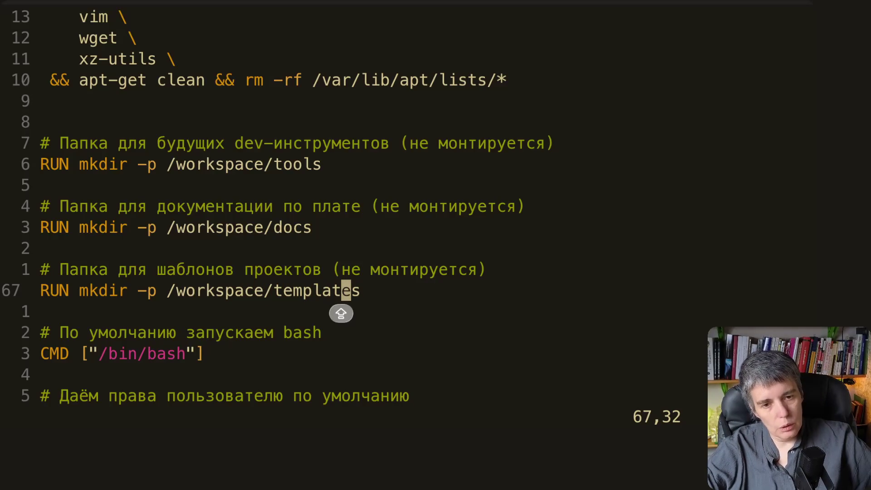
key("h")
key("h")
key("h")
key("h")
key("h")
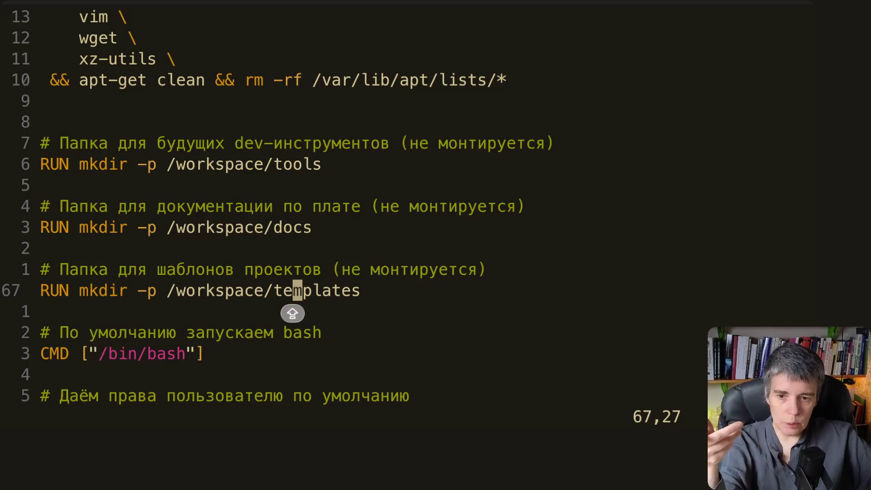
key("k")
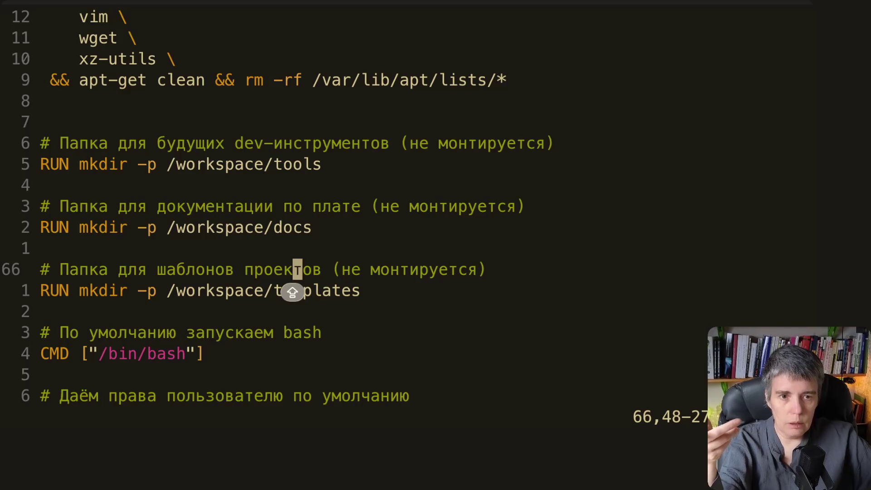
key("k")
key("k")
key("k")
key("k")
key("k")
key("j")
key("j")
key("j")
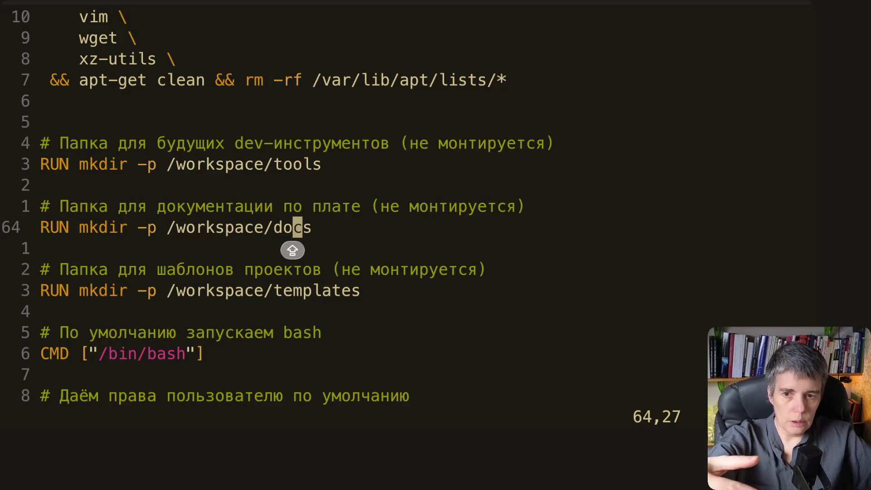
key("j")
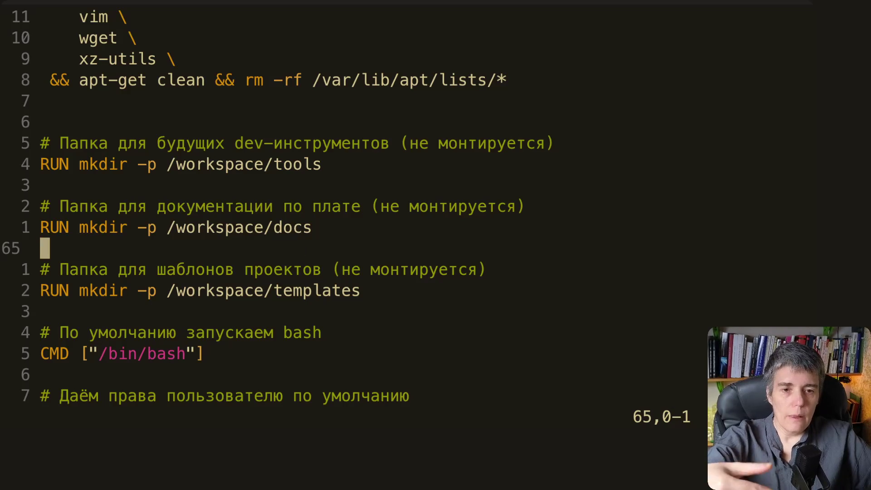
key("j")
key("j")
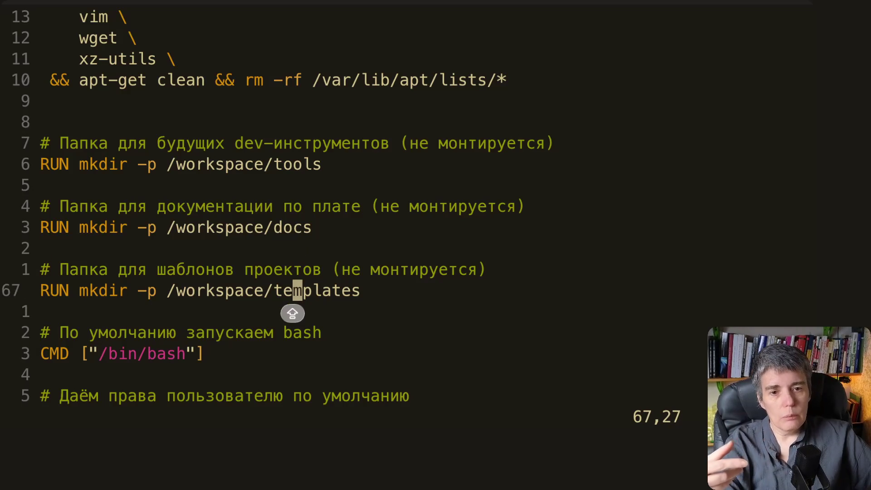
key("h")
key("h")
key("h")
key("h")
key("h")
key("l")
key("l")
key("l")
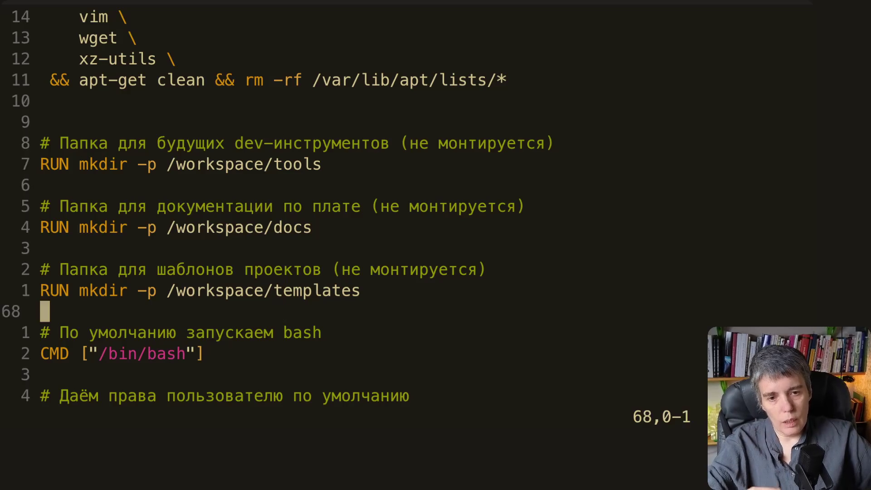
key("j")
key("j")
key("j")
key("j")
key("j")
key("j")
key("j")
key("j")
key("j")
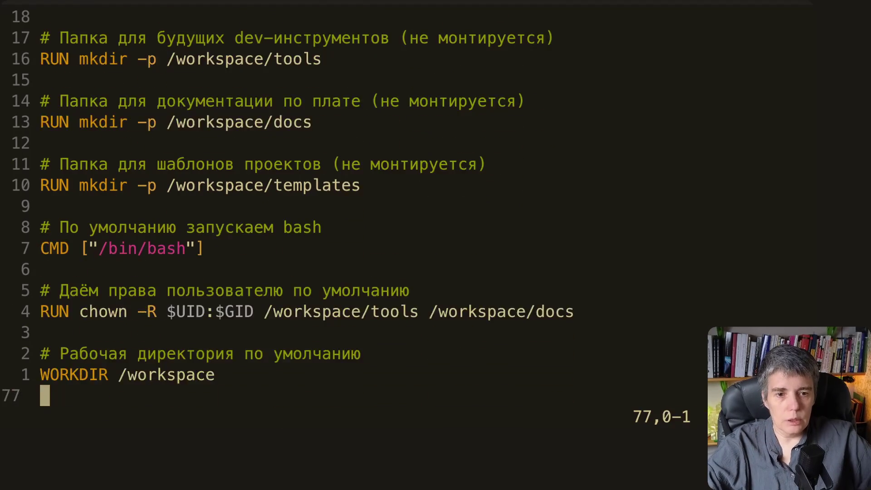
key("j")
key("j")
key("j")
type(":Q")
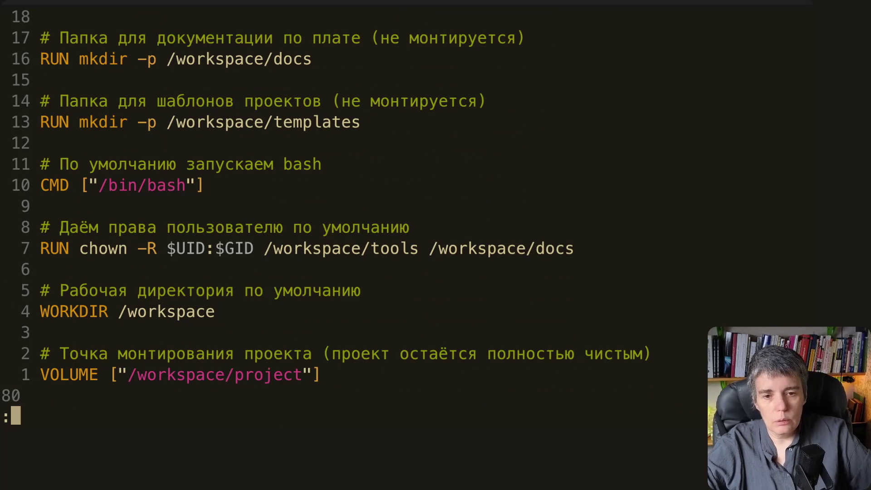
Quit Vim back to the shell and briefly highlight the Build Cache size values in the Docker summary.
key("Return")
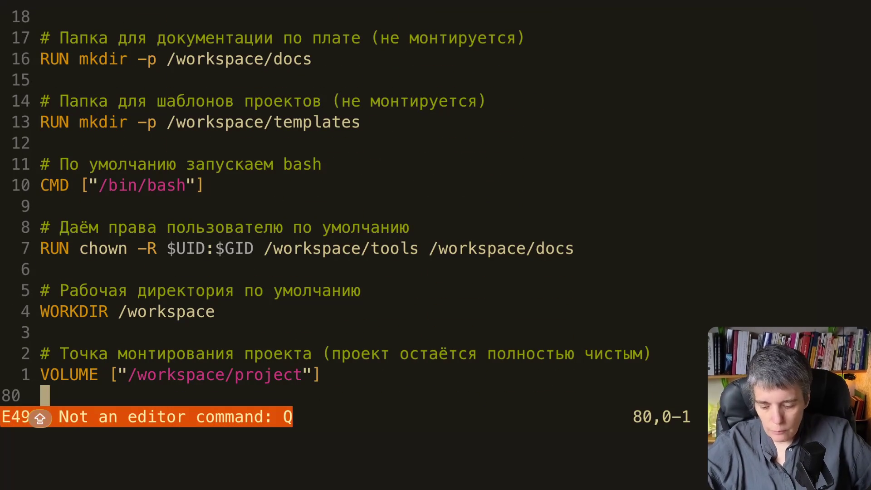
type(":Q")
key("BackSpace")
type("q")
key("Return")
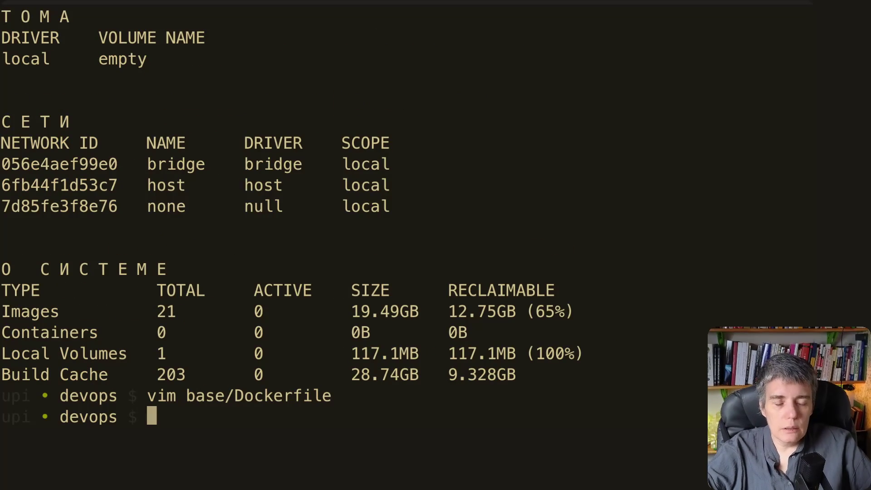
key("alt+Tab")
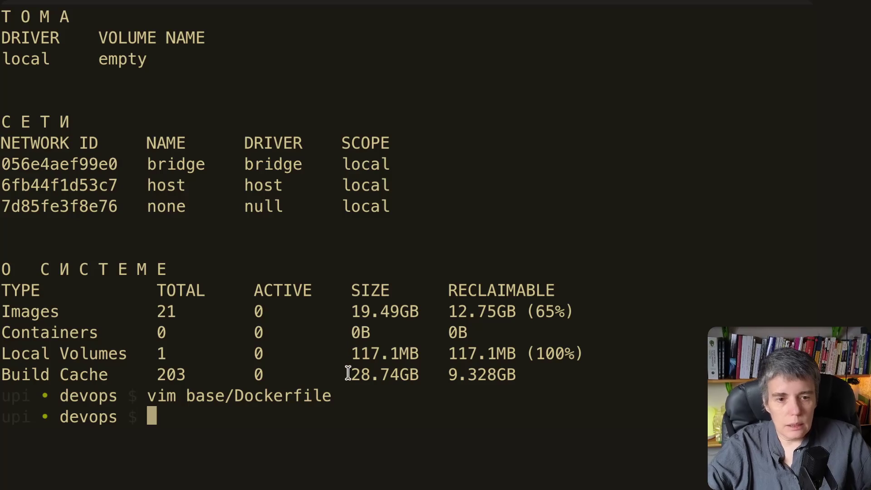
left_click_drag(349, 374, 522, 371)
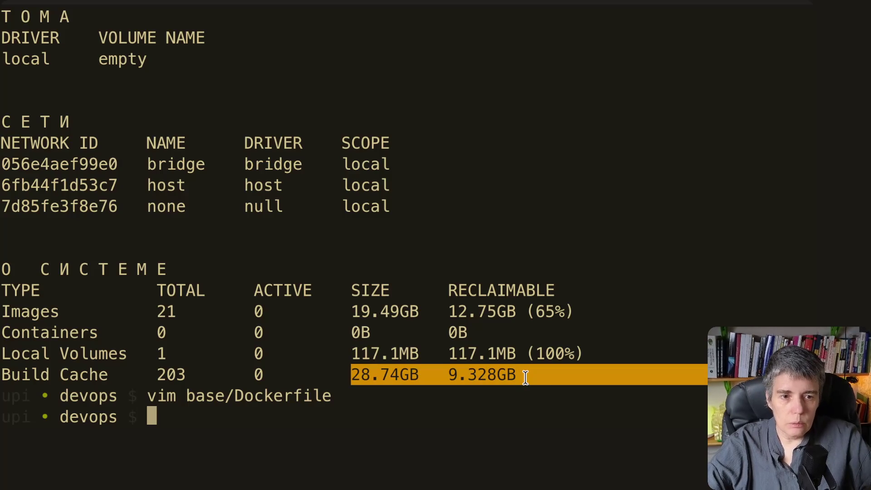
left_click_drag(521, 371, 534, 375)
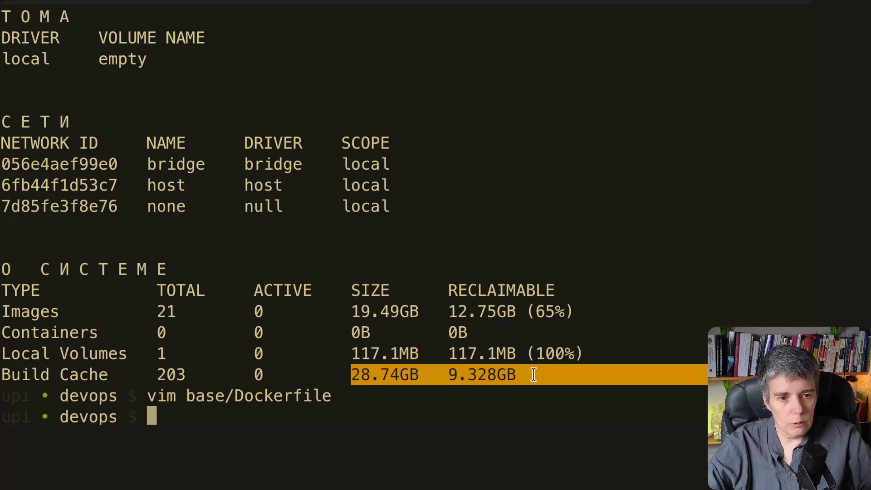
left_click(407, 368)
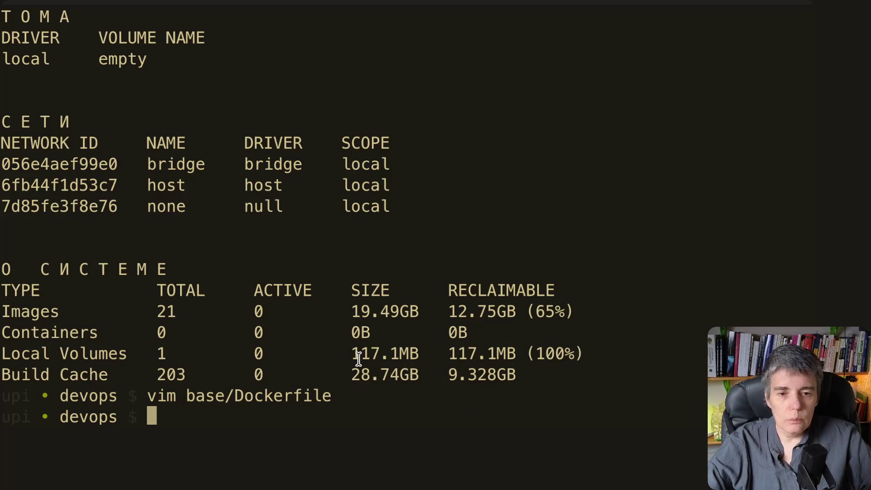
Reopen and quit vim base/Dockerfile, then rerun make info for the Docker images and disk usage.
key("Up")
key("Return")
scroll(308, 251, "up", 5)
scroll(308, 251, "up", 5)
type(":q")
key("Return")
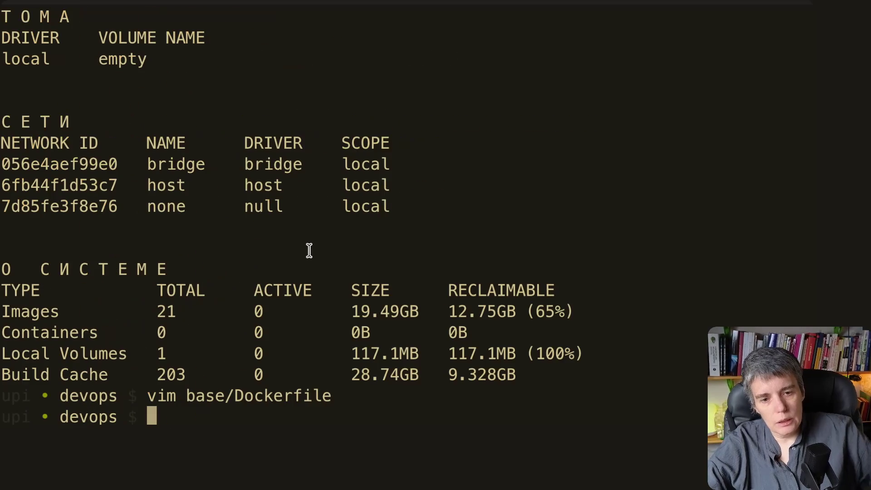
key("Up")
key("Up")
key("Return")
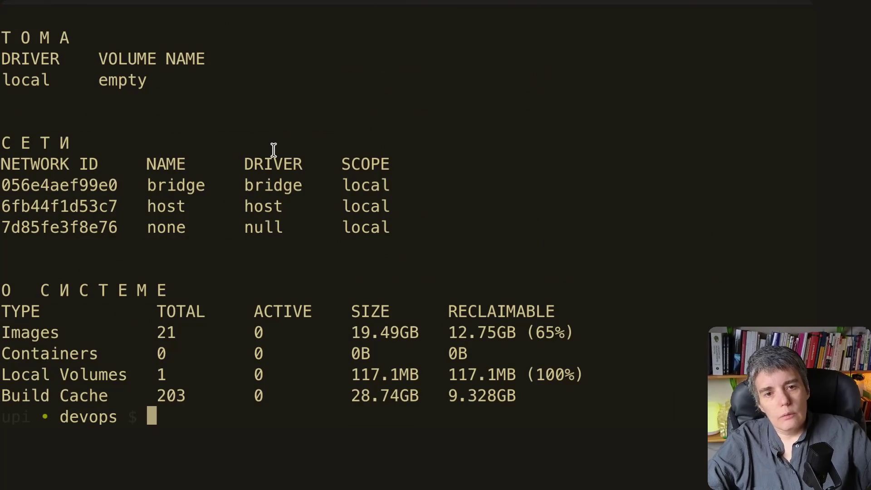
scroll(274, 150, "up", 5)
scroll(273, 150, "up", 5)
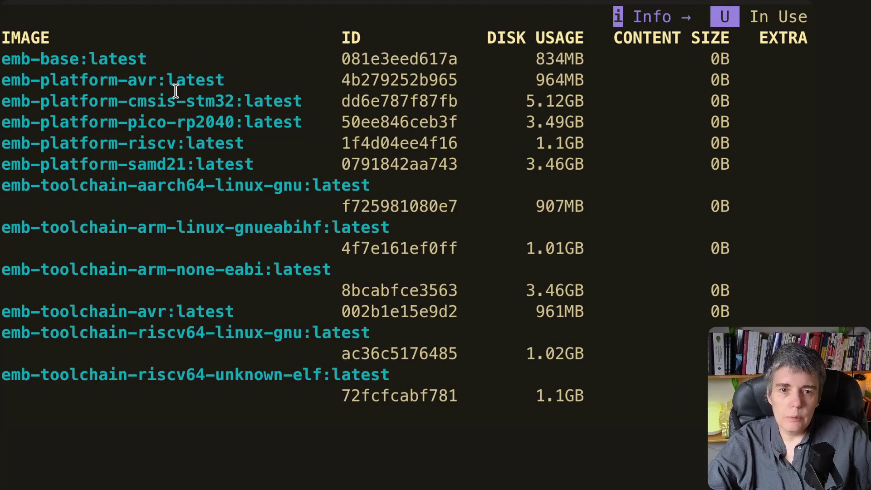
left_click_drag(161, 81, 2, 81)
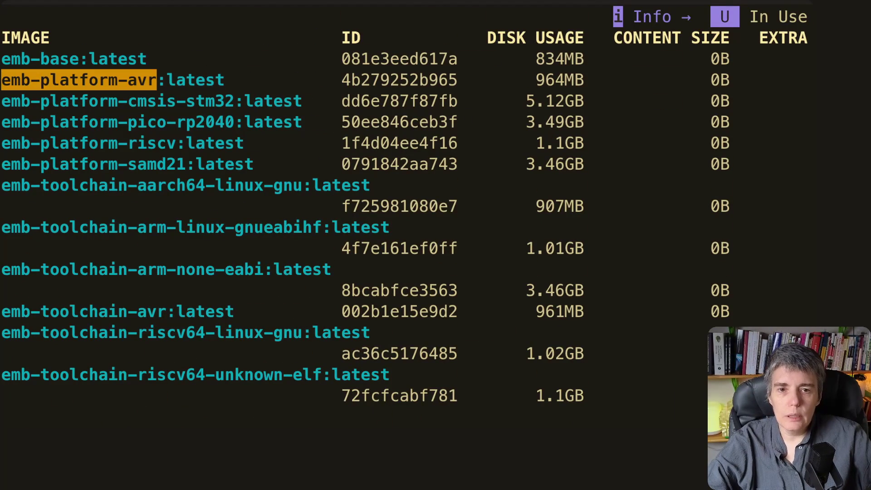
left_click(193, 93)
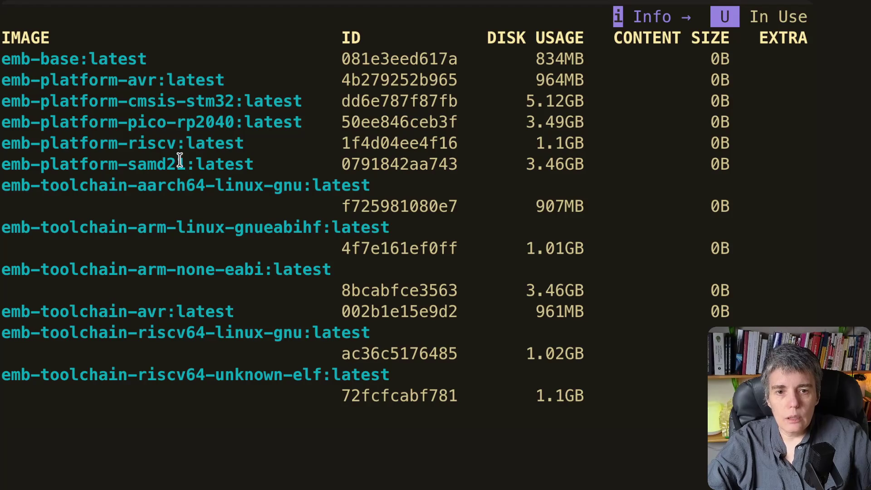
left_click_drag(168, 313, 42, 311)
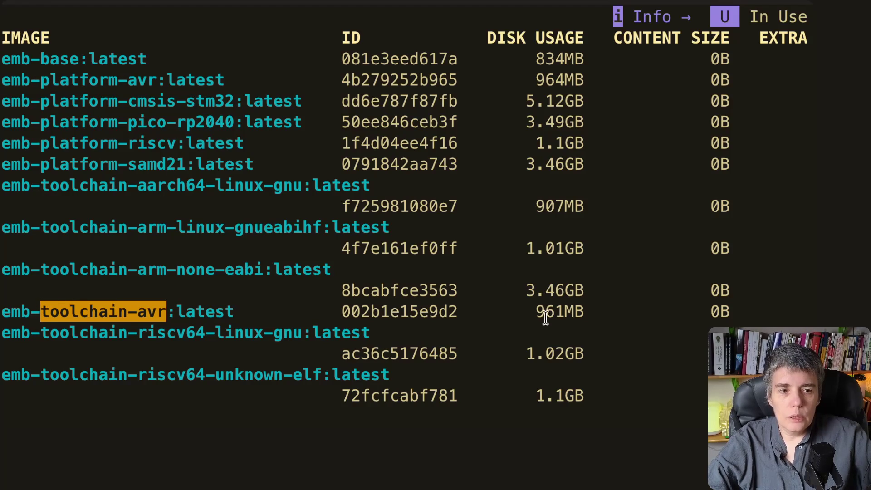
left_click_drag(533, 311, 593, 312)
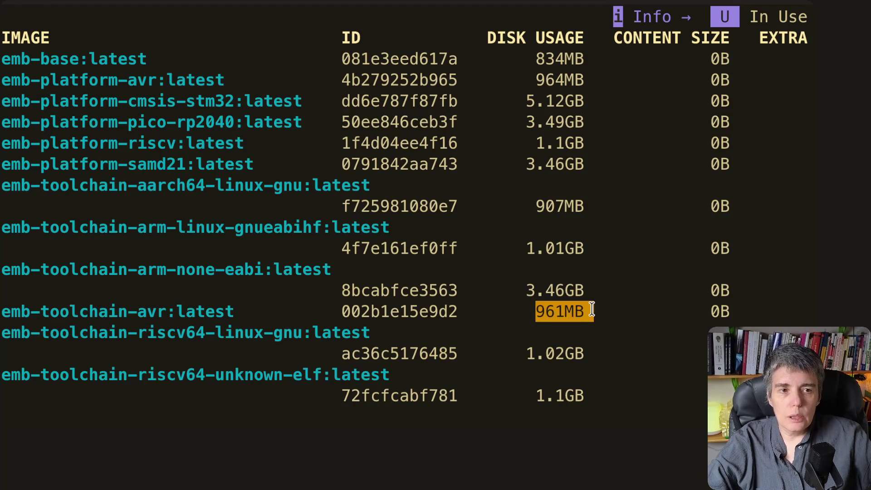
left_click(579, 74)
left_click_drag(532, 80, 585, 80)
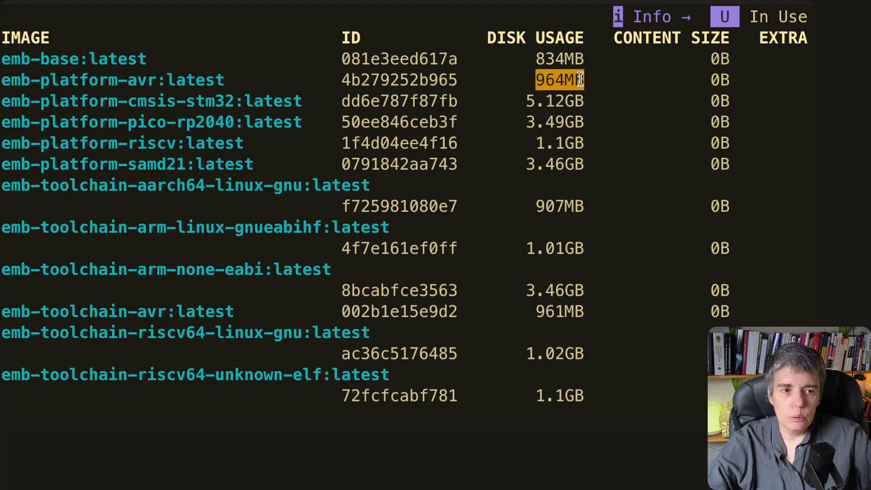
left_click(555, 83)
left_click_drag(537, 81, 584, 81)
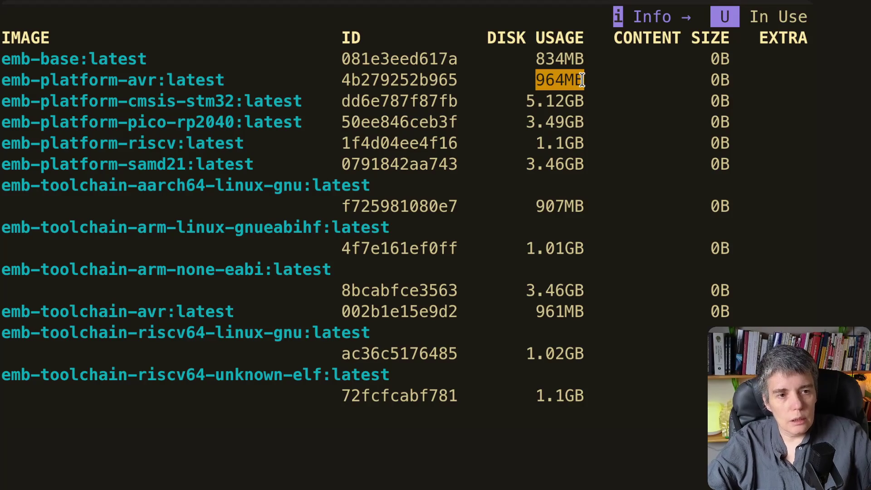
left_click(555, 309)
left_click_drag(535, 315, 584, 313)
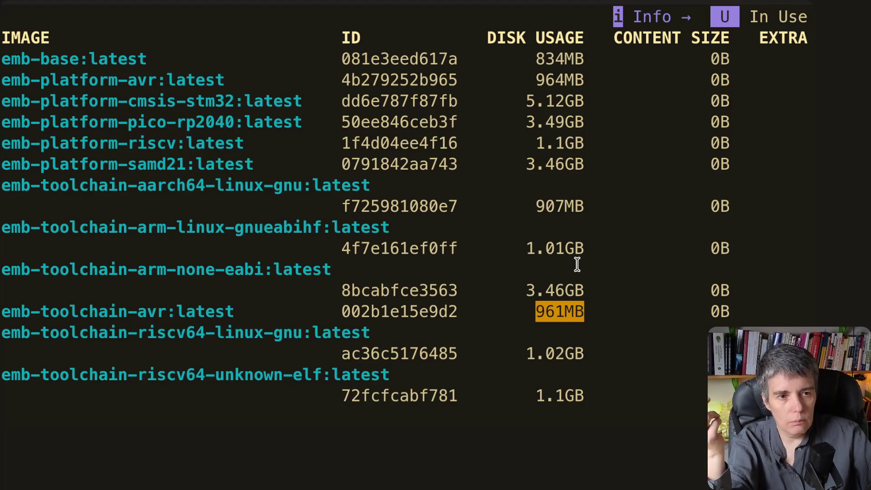
left_click(566, 289)
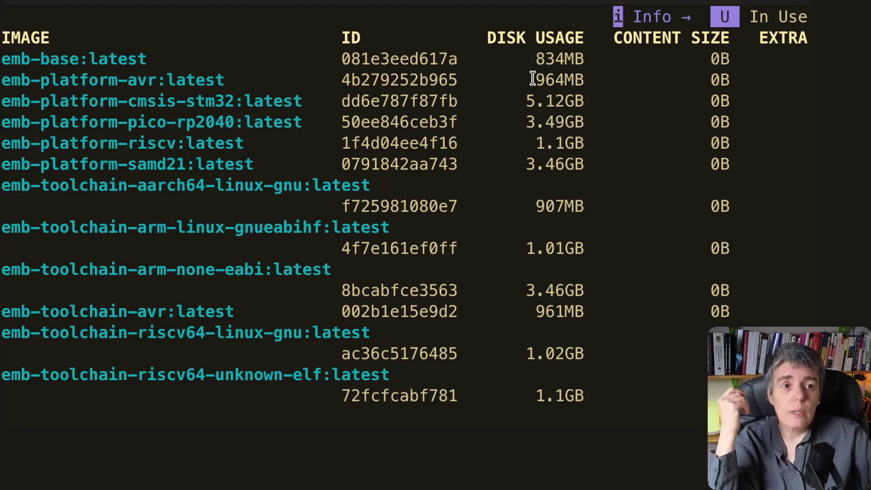
left_click_drag(533, 79, 588, 81)
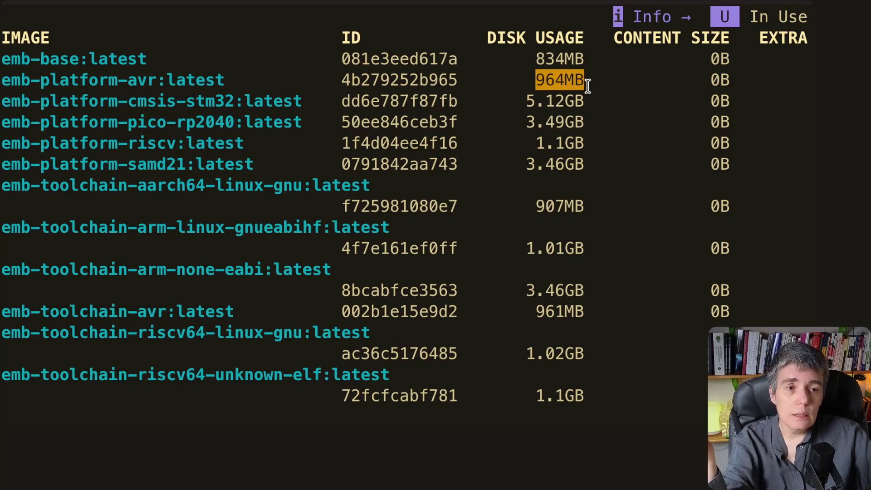
left_click(547, 315)
left_click_drag(171, 311, 41, 312)
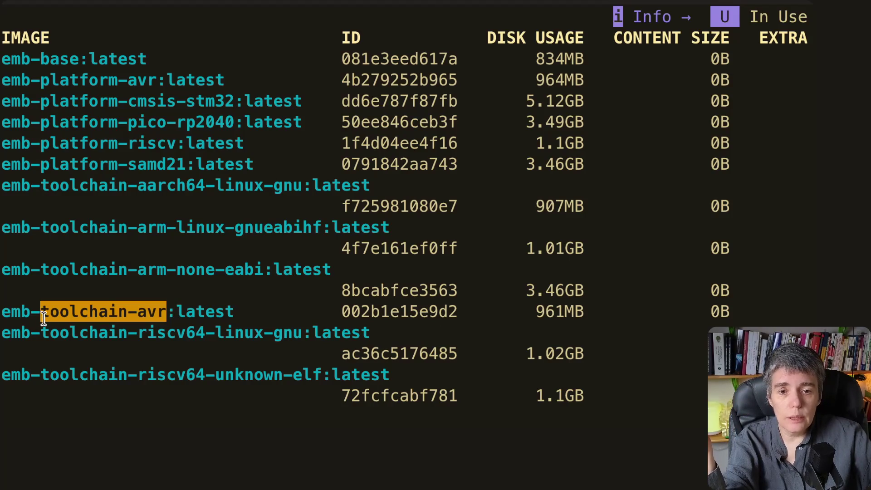
left_click(92, 57)
left_click_drag(80, 60, 42, 62)
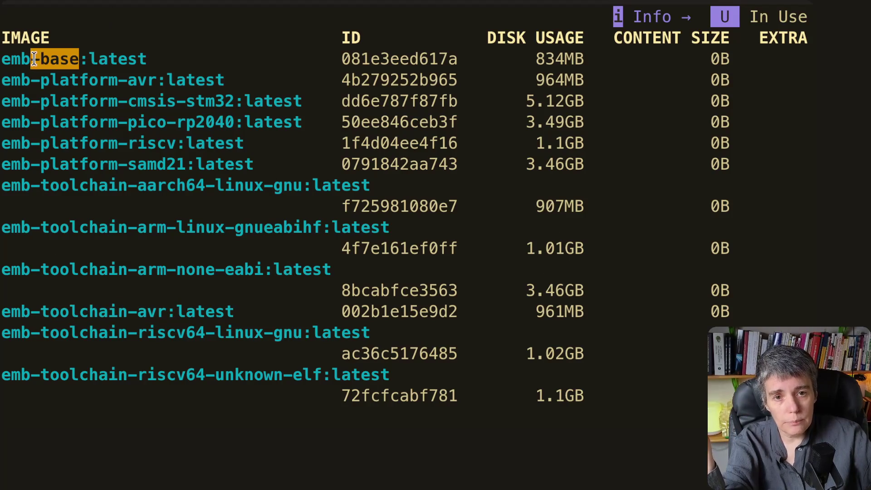
left_click(269, 67)
left_click_drag(538, 60, 571, 61)
left_click(566, 79)
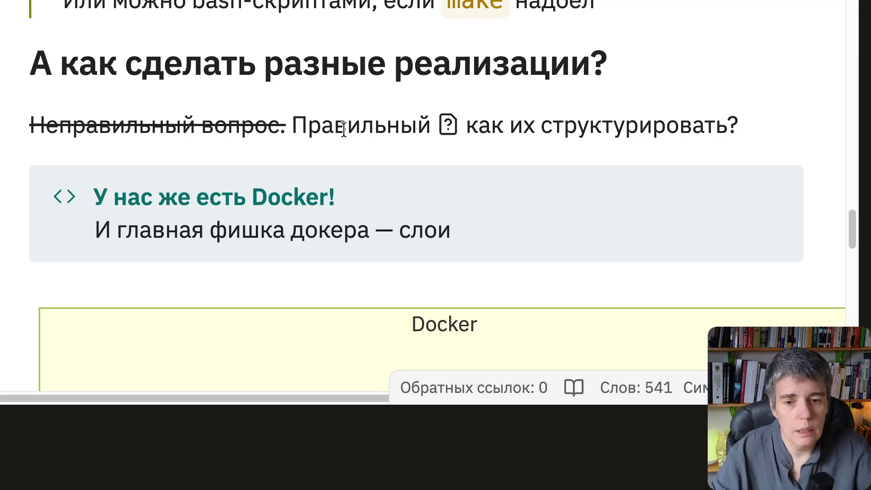
scroll(287, 78, "down", 2)
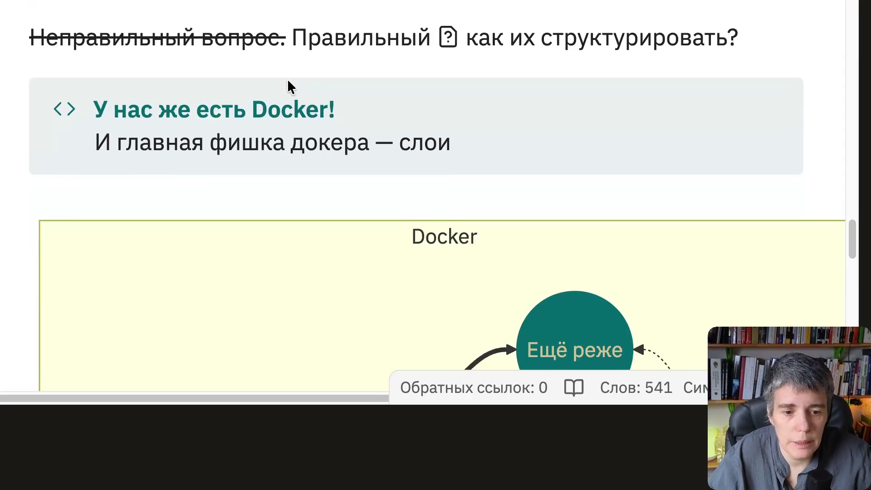
scroll(287, 79, "down", 3)
scroll(287, 78, "down", 3)
scroll(288, 78, "down", 1)
scroll(288, 79, "down", 1)
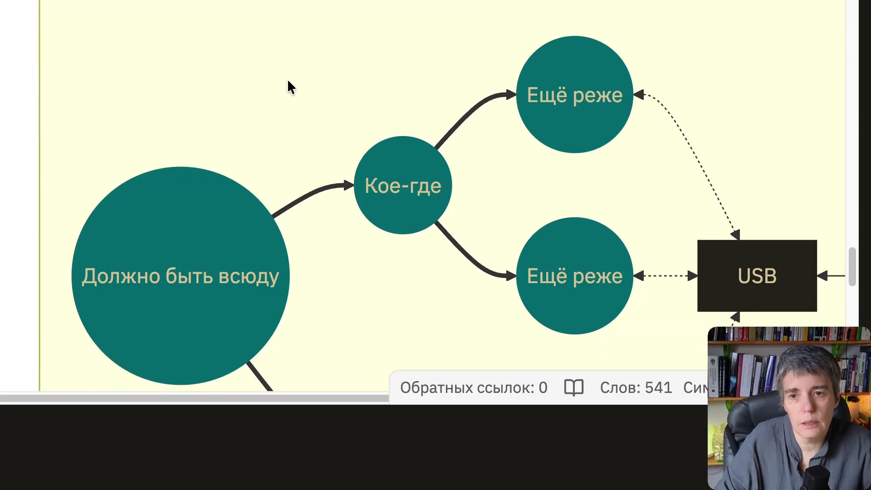
scroll(288, 78, "down", 2)
scroll(288, 79, "down", 1)
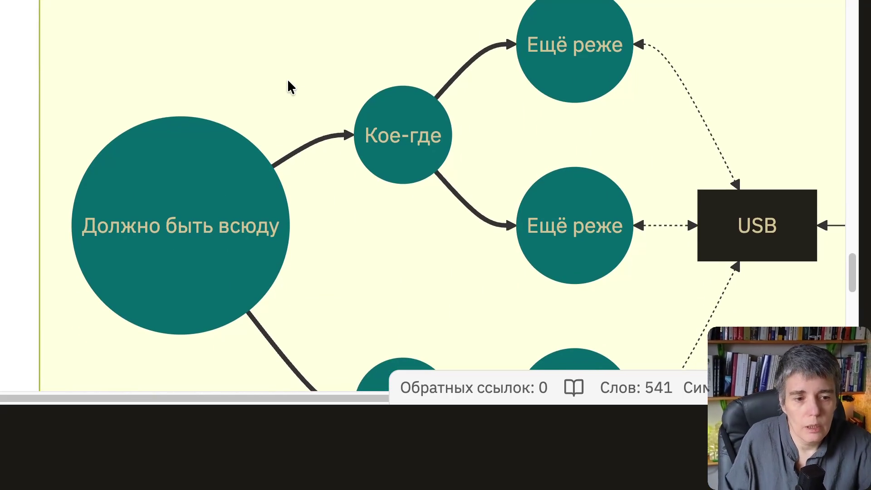
scroll(287, 79, "down", 2)
scroll(288, 85, "down", 1)
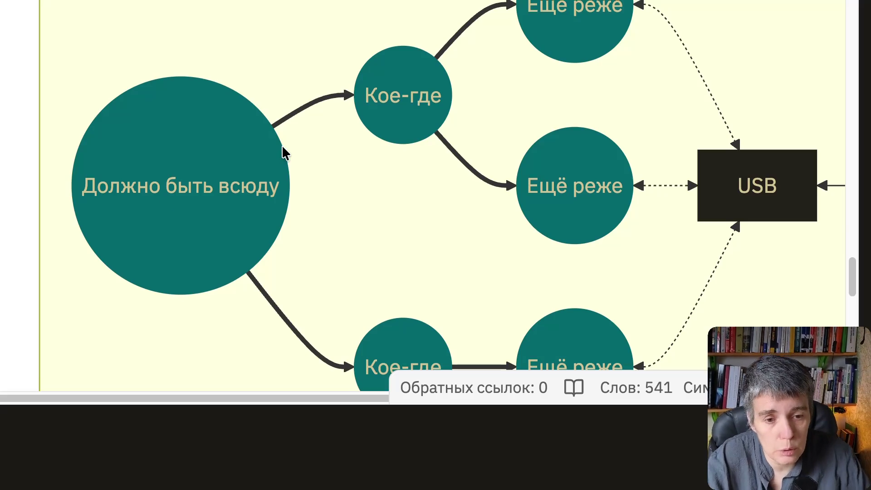
scroll(283, 145, "up", 8)
scroll(282, 145, "up", 8)
scroll(283, 145, "up", 8)
scroll(282, 148, "down", 2)
scroll(281, 148, "down", 4)
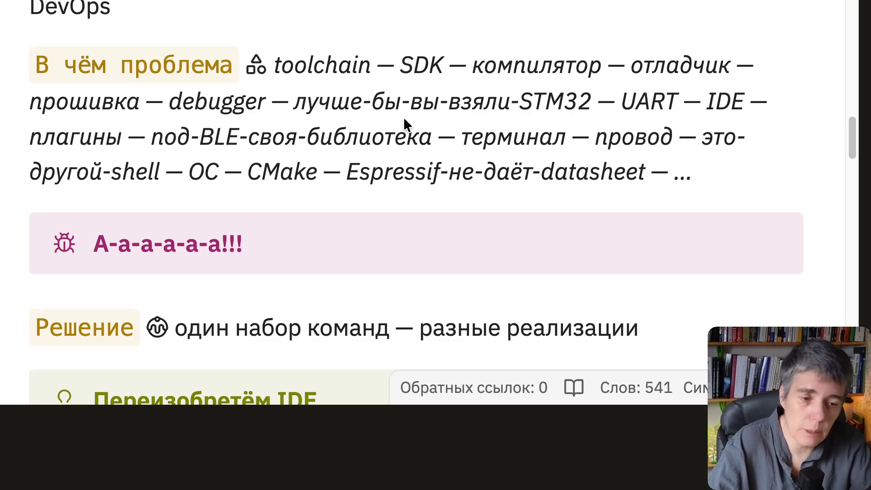
scroll(404, 117, "down", 2)
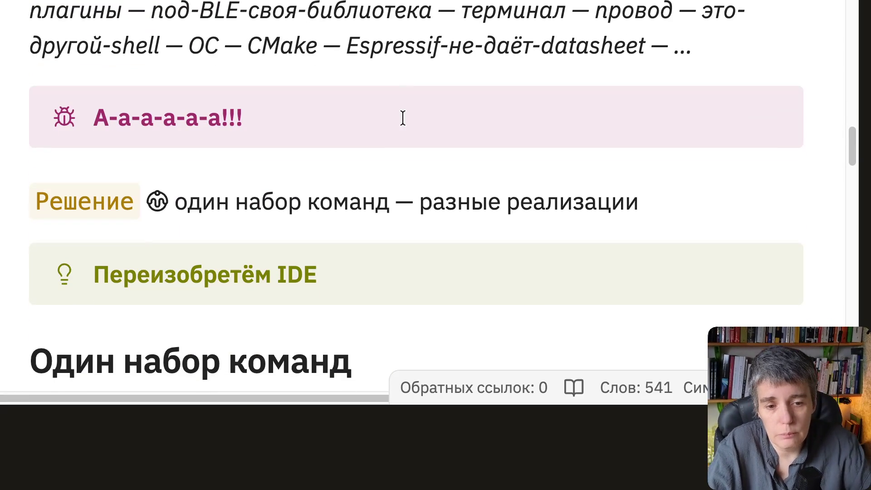
scroll(400, 62, "up", 1)
scroll(408, 136, "down", 5)
scroll(410, 146, "down", 5)
scroll(410, 146, "down", 3)
scroll(411, 147, "down", 3)
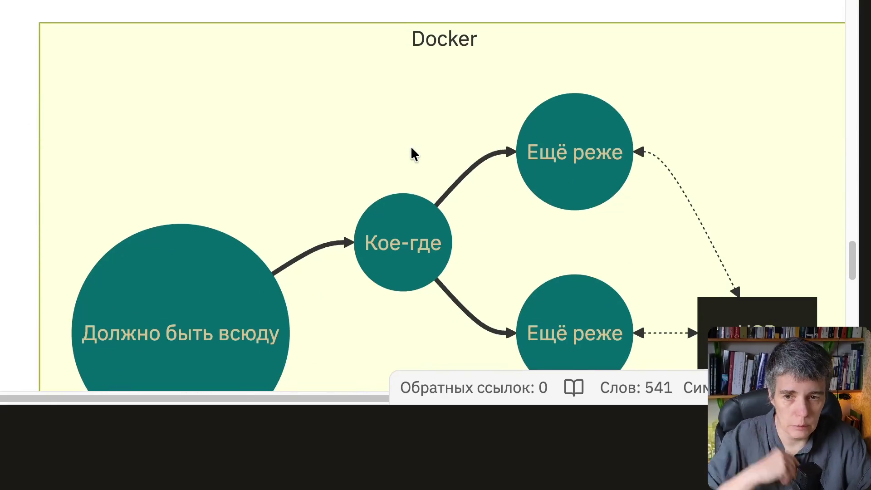
scroll(411, 146, "down", 2)
scroll(411, 146, "down", 2)
scroll(410, 146, "down", 1)
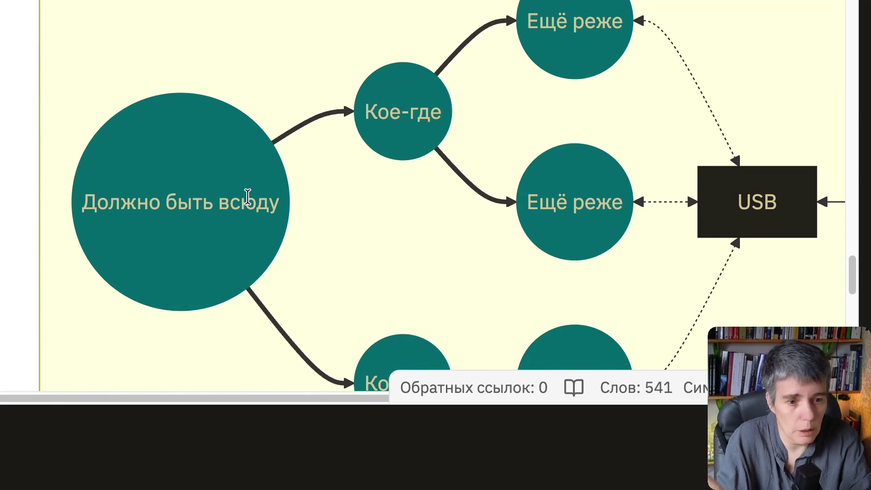
scroll(274, 184, "down", 1)
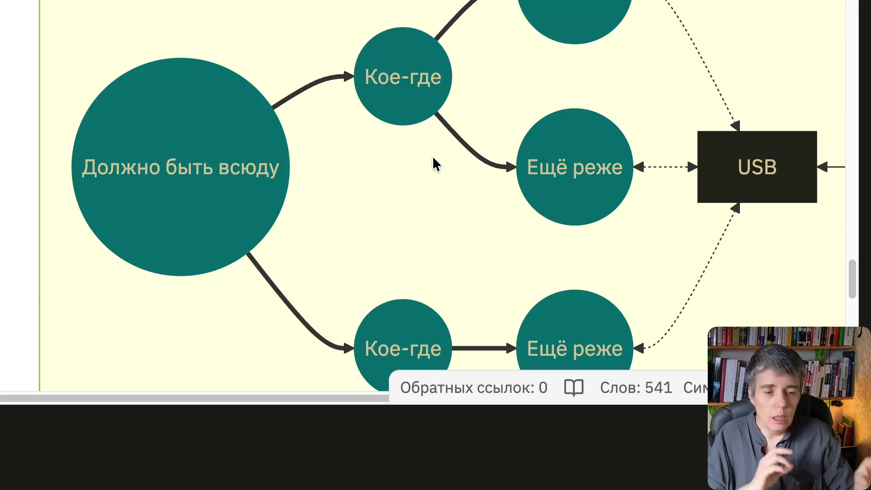
scroll(715, 171, "up", 3)
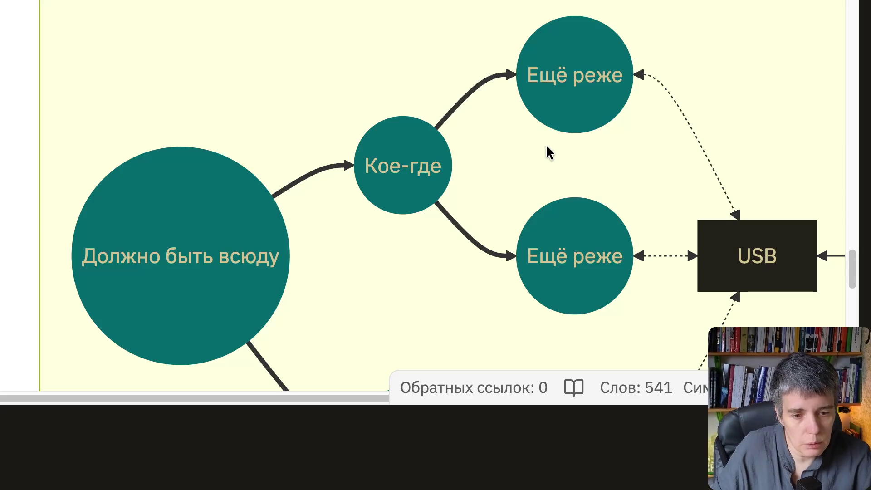
scroll(550, 152, "right", 5)
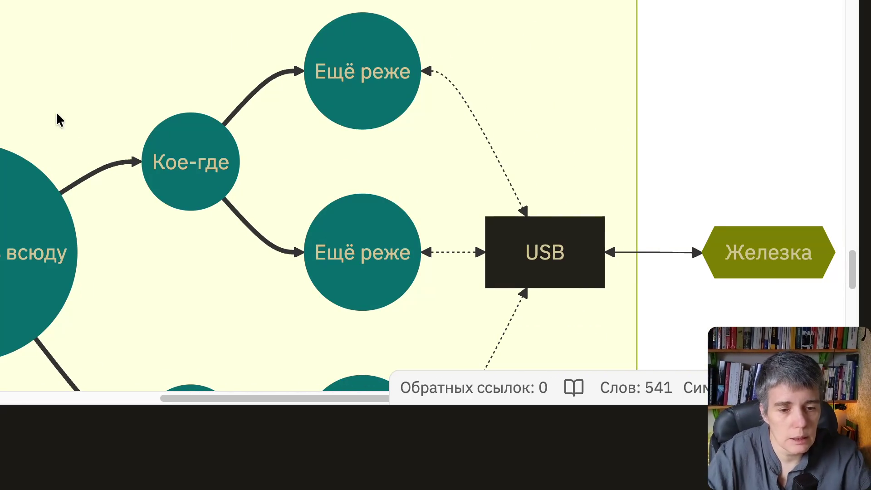
scroll(412, 81, "down", 5)
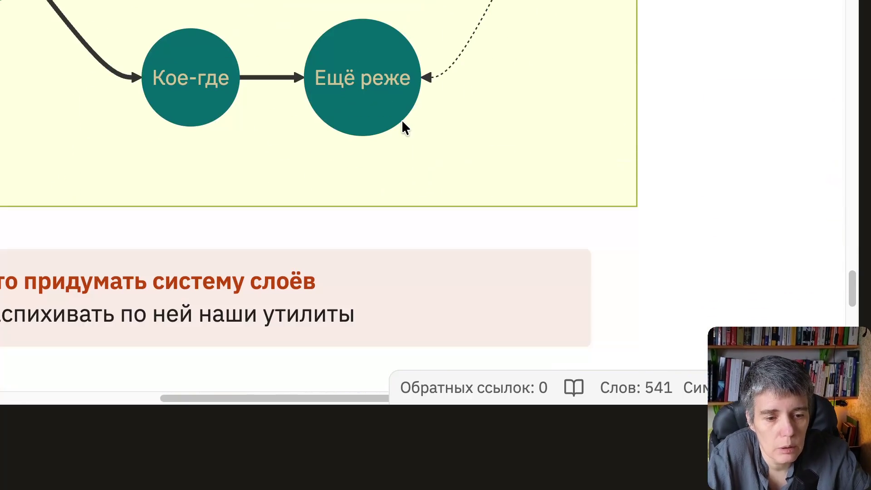
scroll(401, 116, "up", 3)
scroll(401, 120, "up", 3)
scroll(402, 119, "up", 2)
scroll(408, 211, "down", 1)
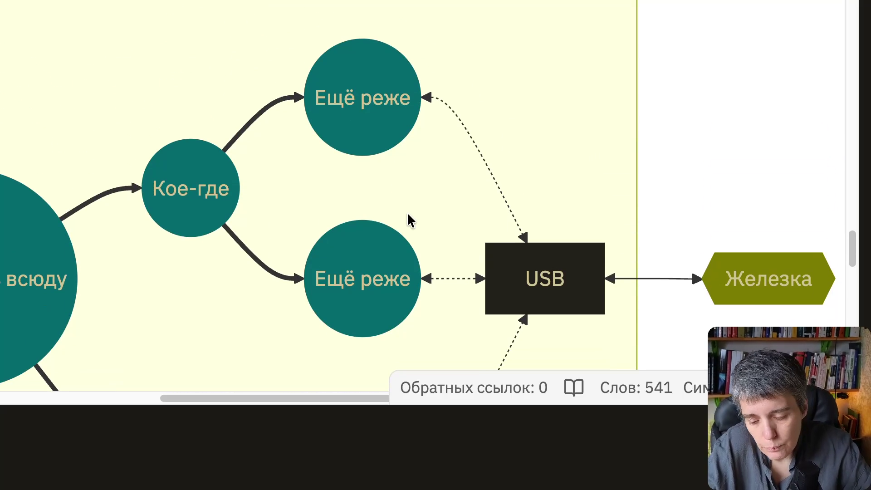
scroll(408, 212, "down", 2)
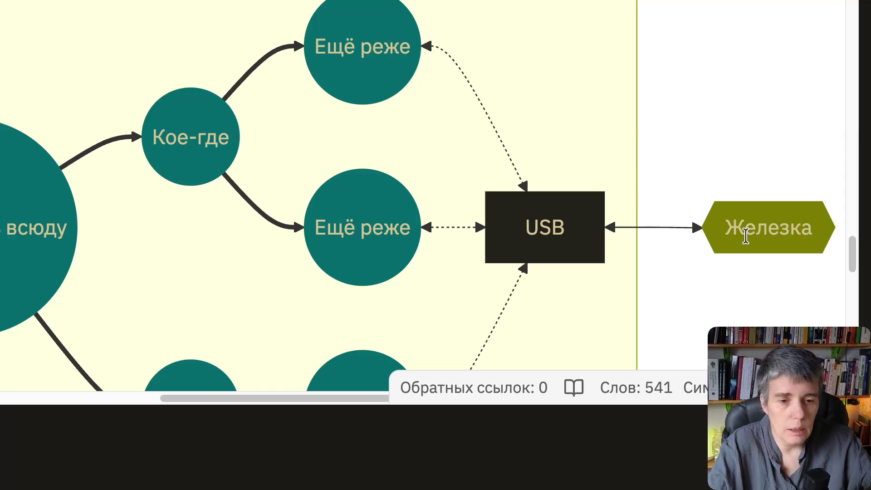
scroll(533, 217, "up", 5)
scroll(532, 216, "up", 2)
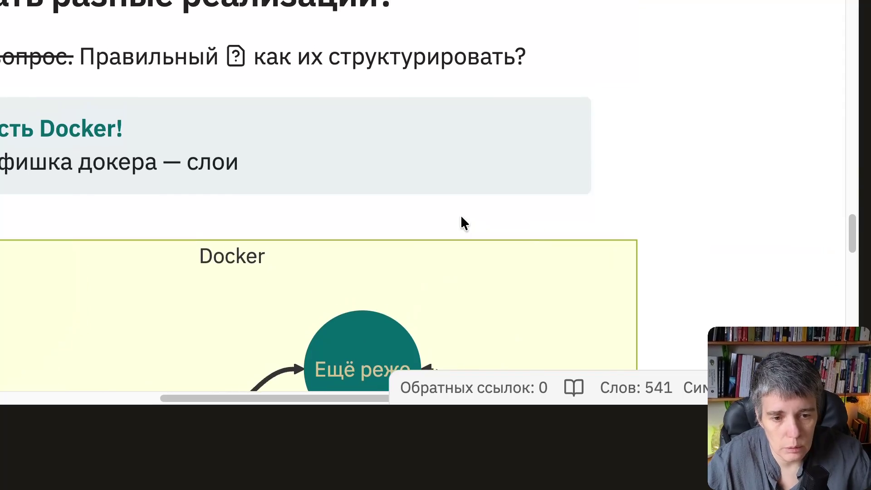
scroll(460, 215, "up", 5)
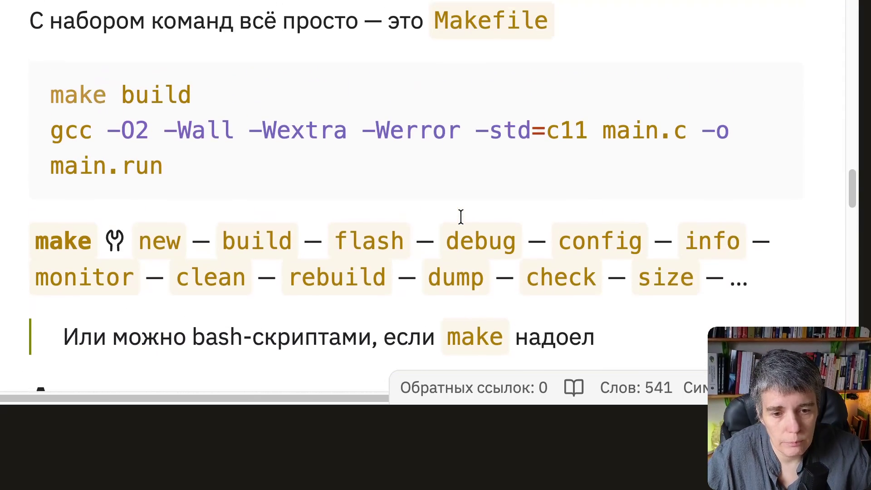
scroll(461, 217, "up", 1)
scroll(528, 243, "down", 1)
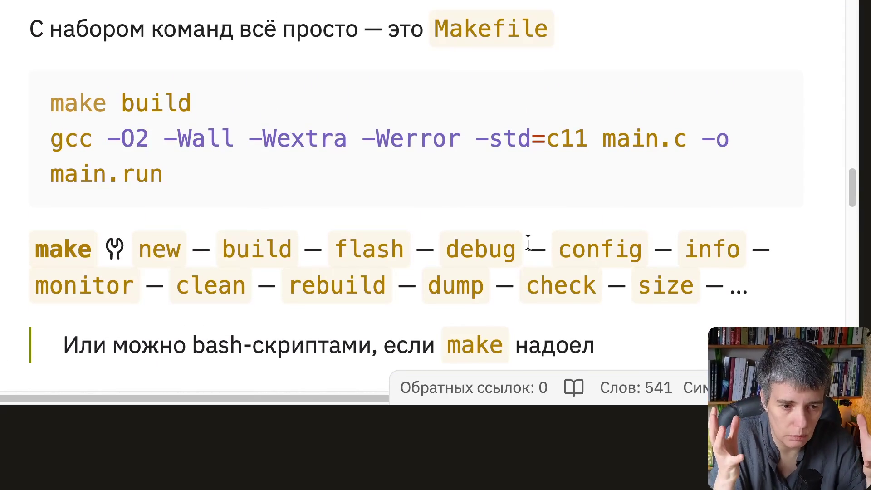
scroll(565, 211, "down", 1)
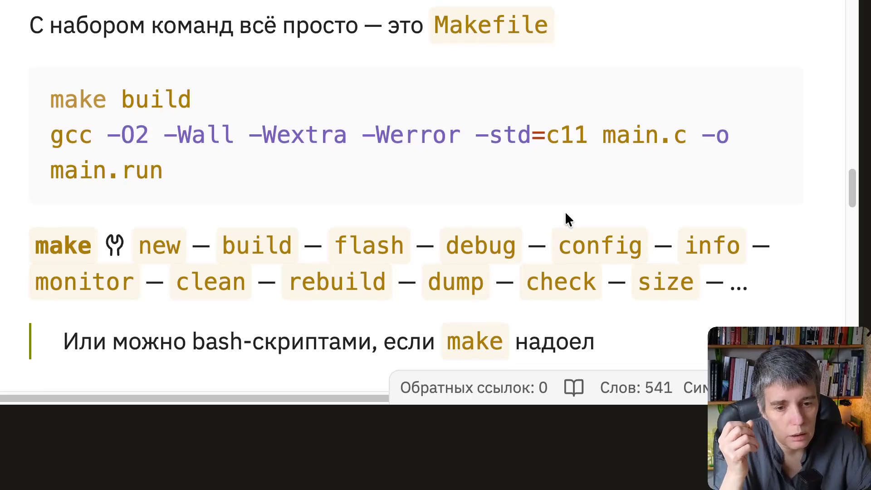
scroll(409, 231, "down", 1)
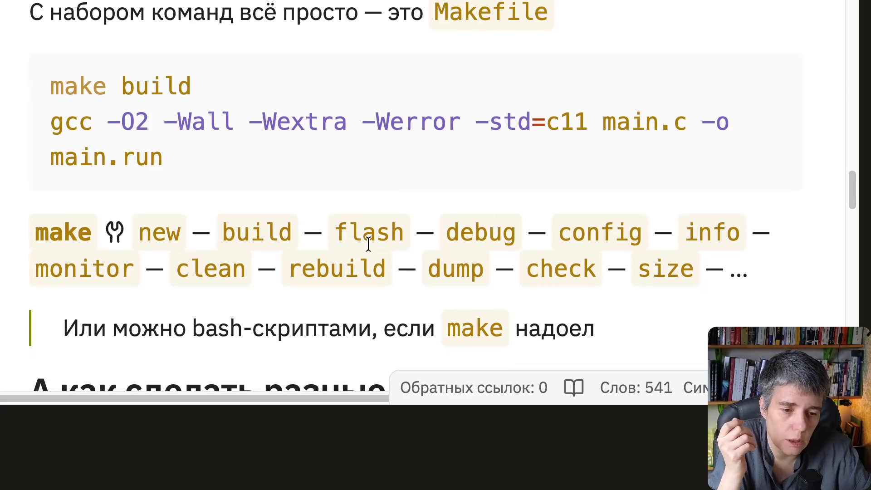
scroll(443, 250, "down", 2)
scroll(442, 251, "down", 6)
scroll(443, 251, "down", 4)
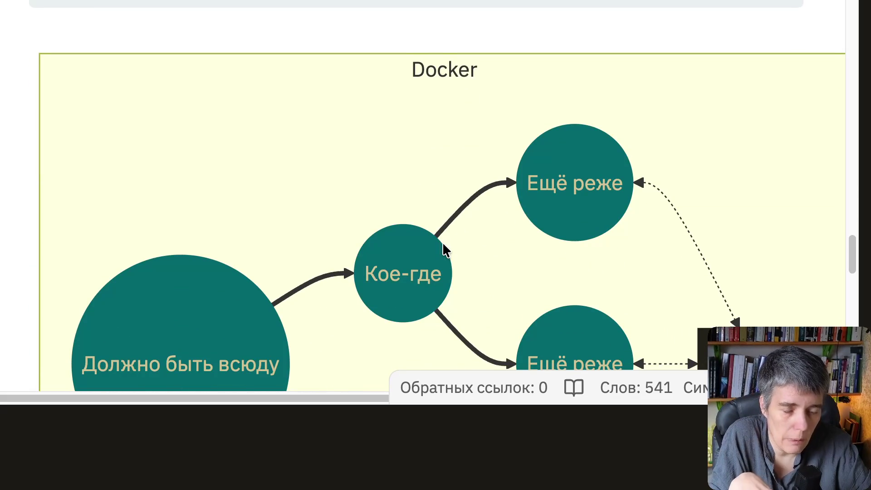
scroll(483, 219, "down", 2)
scroll(482, 219, "down", 1)
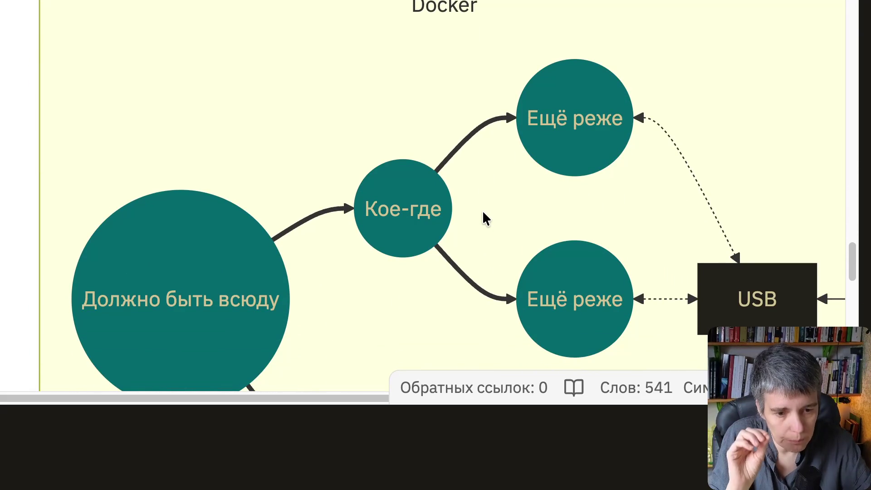
scroll(483, 218, "down", 2)
scroll(482, 218, "down", 1)
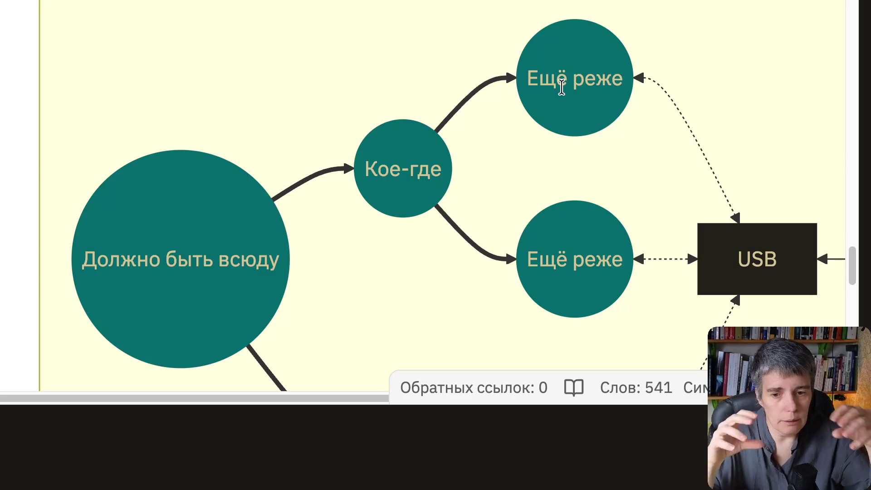
left_click_drag(552, 76, 398, 197)
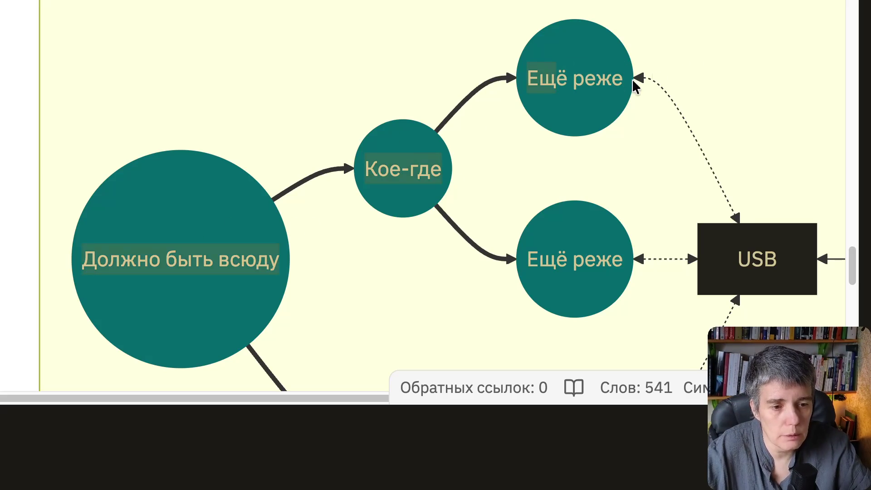
scroll(399, 187, "down", 2)
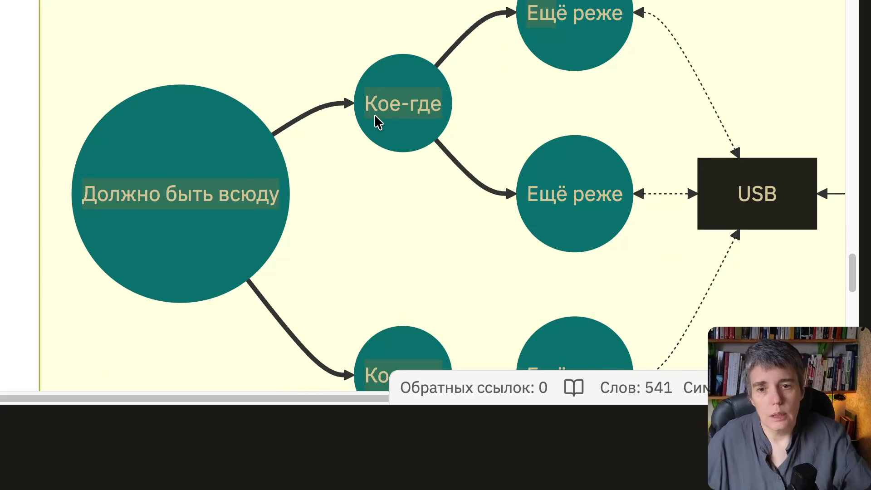
scroll(292, 163, "down", 1)
scroll(293, 164, "down", 1)
scroll(292, 164, "up", 1)
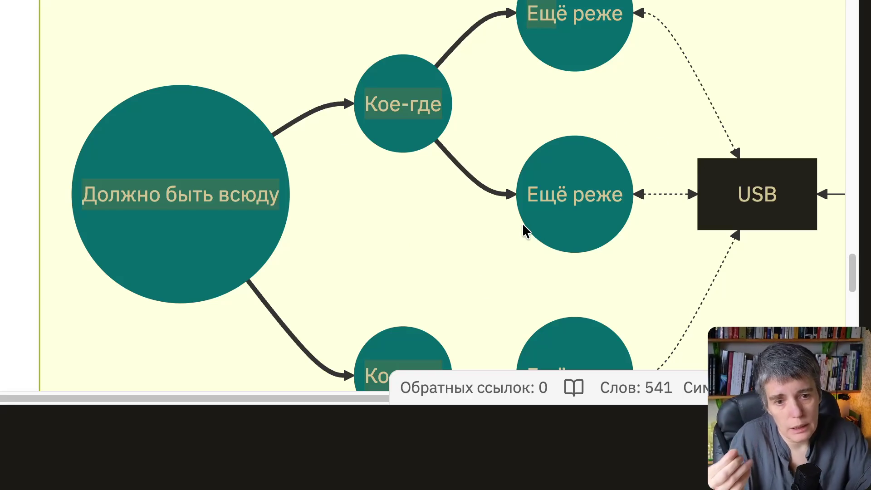
scroll(522, 222, "up", 2)
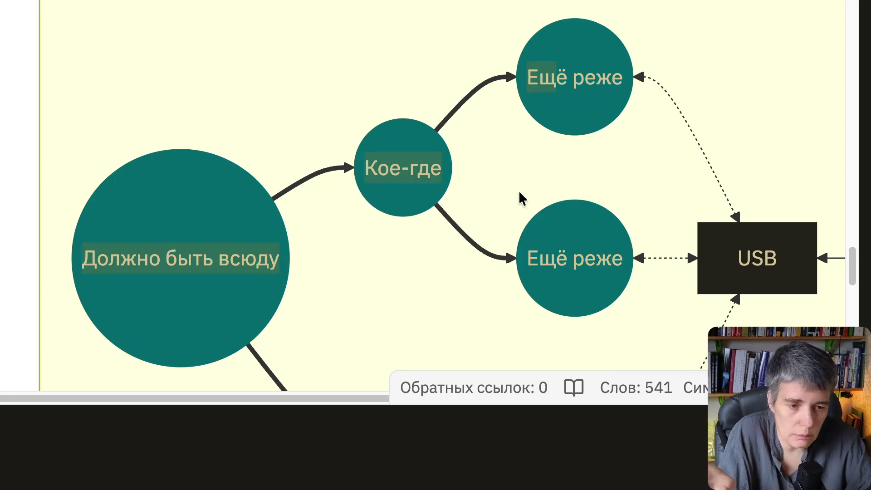
scroll(526, 167, "down", 1)
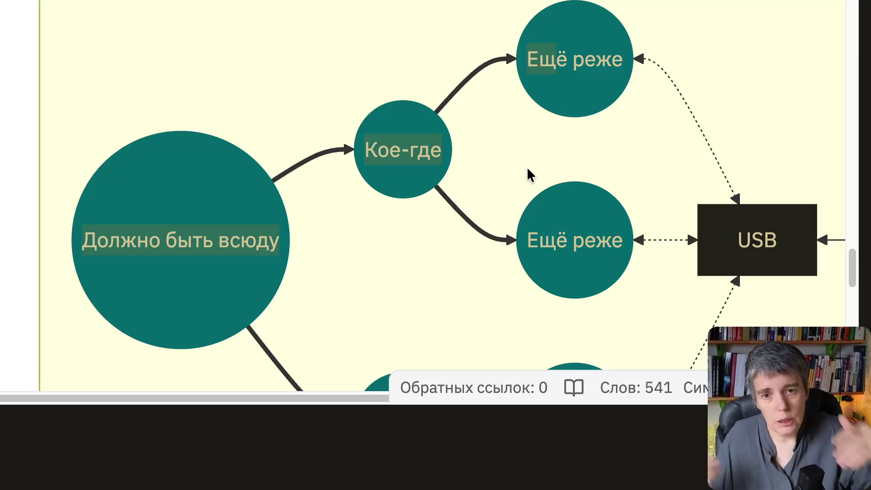
scroll(527, 151, "down", 4)
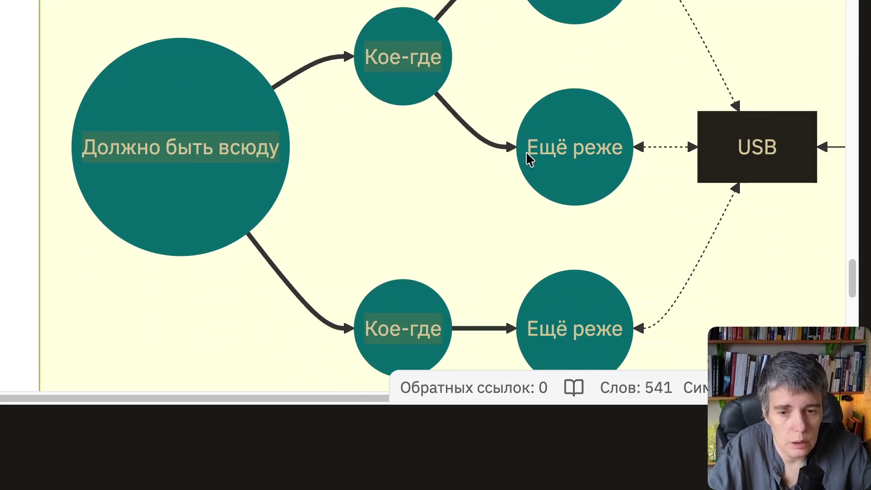
scroll(527, 151, "down", 1)
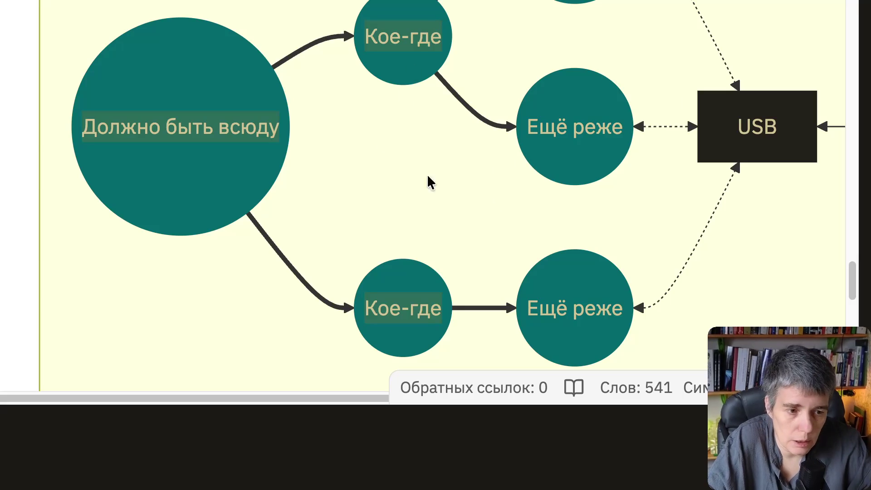
scroll(404, 178, "down", 3)
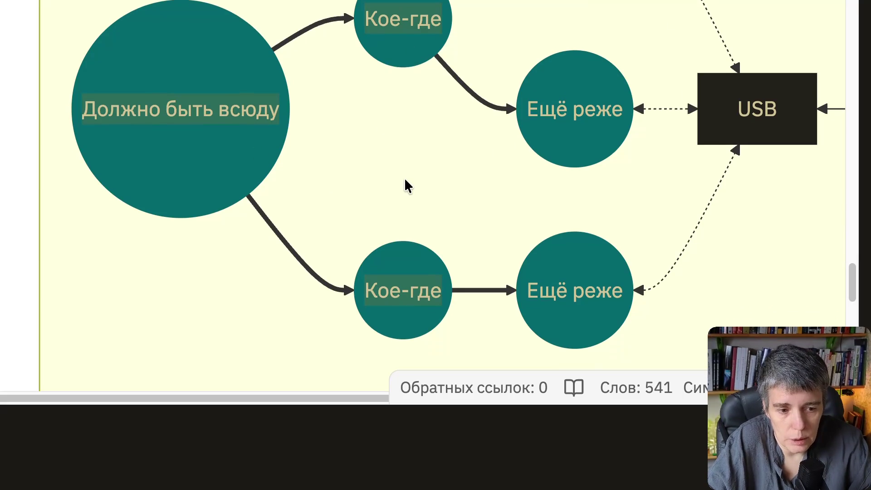
scroll(404, 178, "down", 2)
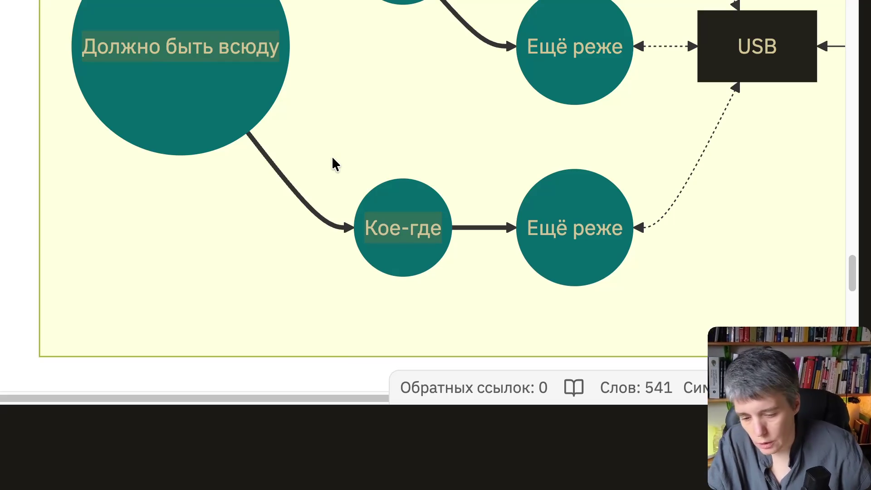
scroll(331, 156, "down", 2)
scroll(332, 156, "down", 1)
scroll(331, 156, "down", 2)
scroll(331, 157, "down", 3)
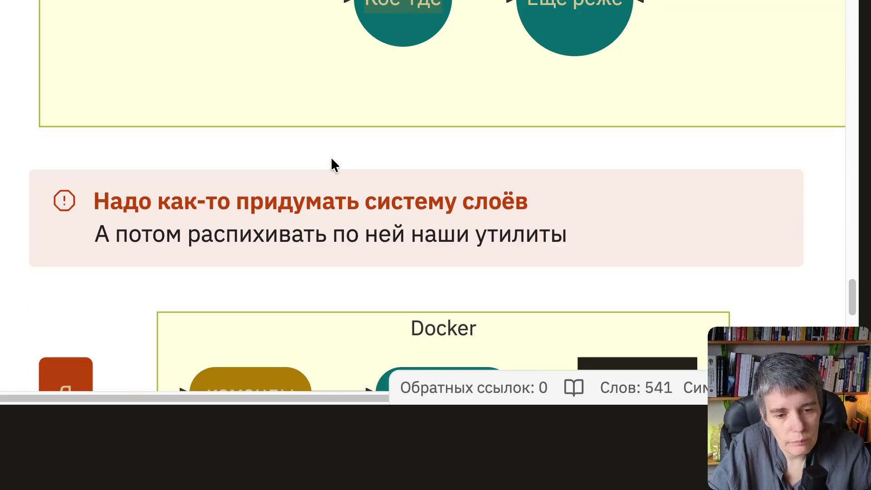
scroll(331, 157, "up", 1)
scroll(331, 157, "up", 1)
scroll(331, 156, "up", 1)
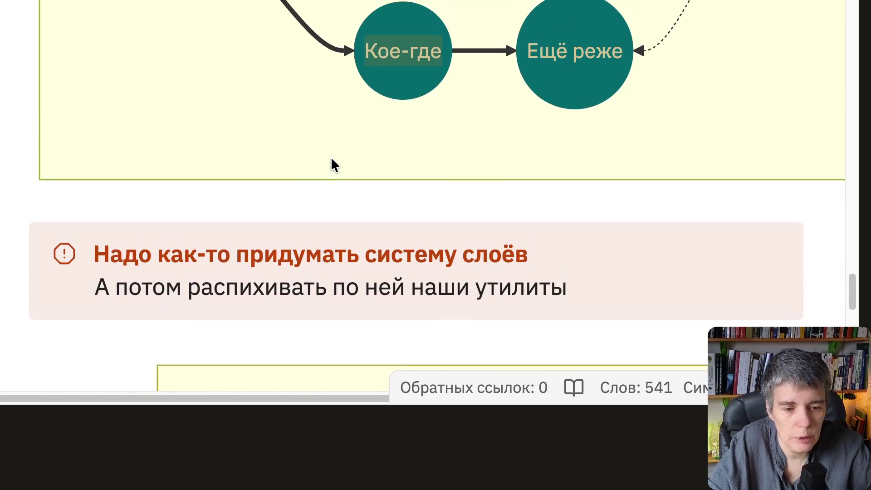
scroll(331, 157, "down", 2)
scroll(331, 156, "down", 2)
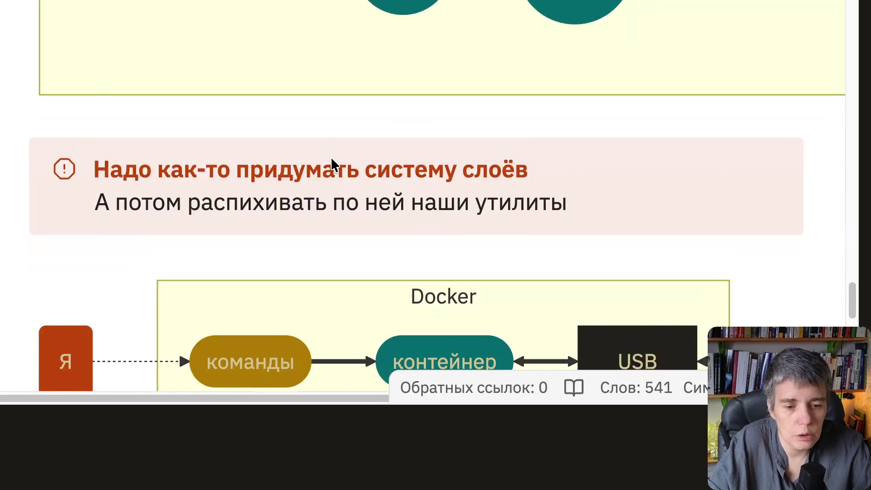
scroll(331, 157, "down", 2)
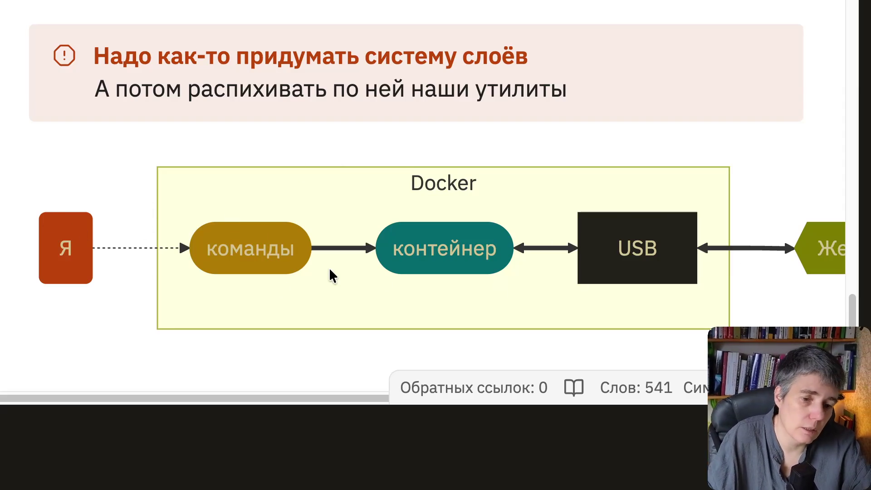
scroll(358, 265, "down", 1)
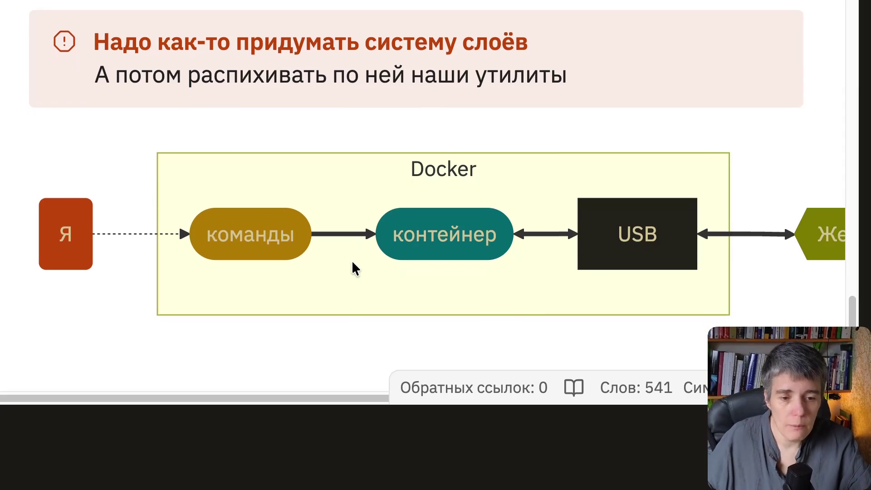
scroll(359, 238, "right", 3)
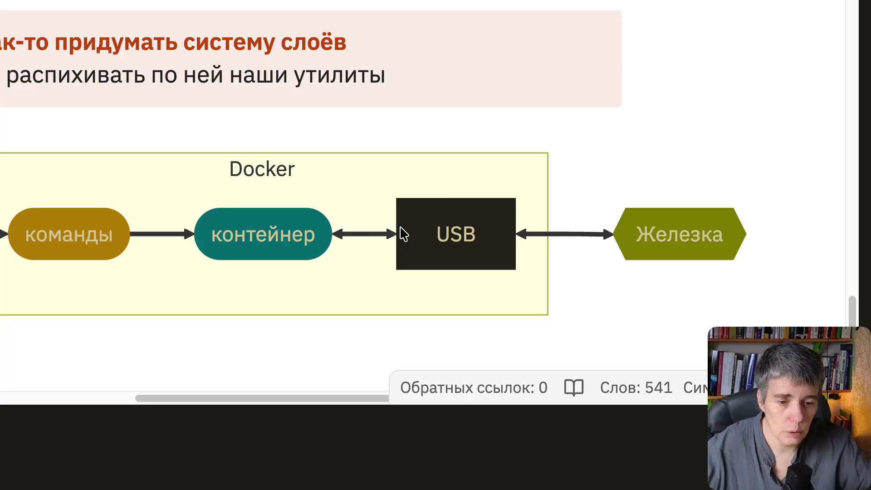
scroll(395, 191, "left", 5)
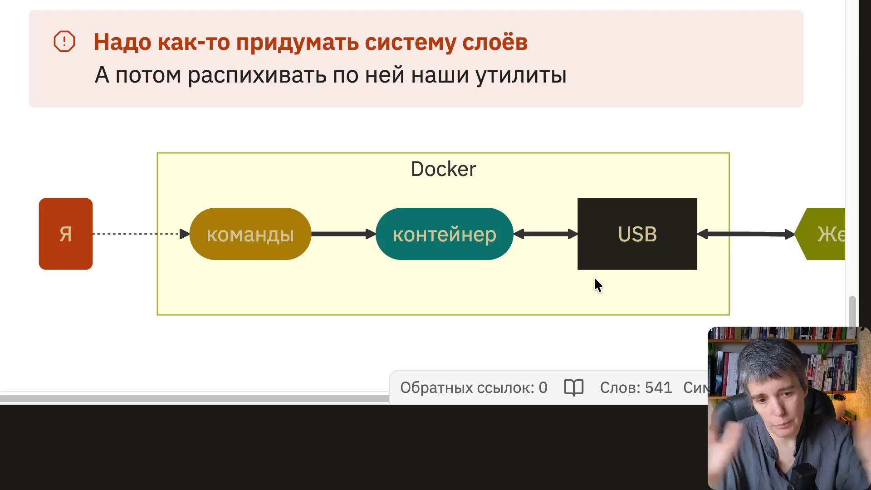
scroll(360, 157, "down", 2)
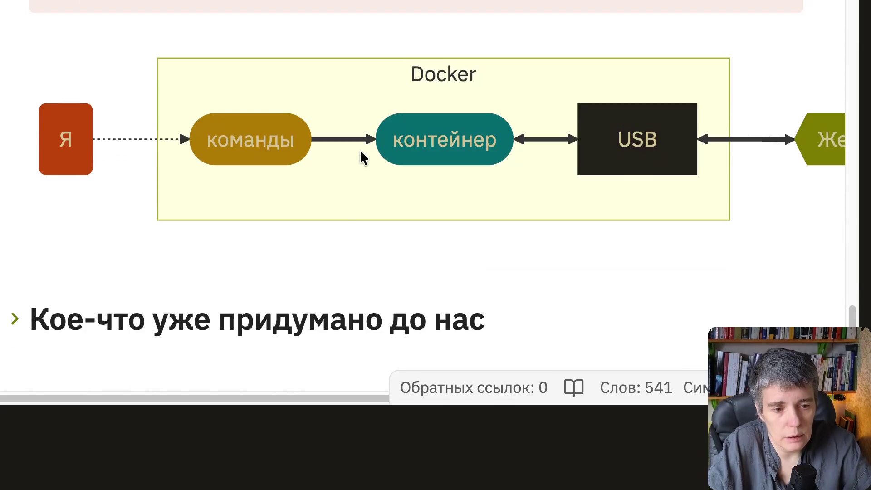
scroll(360, 157, "down", 2)
scroll(368, 149, "down", 1)
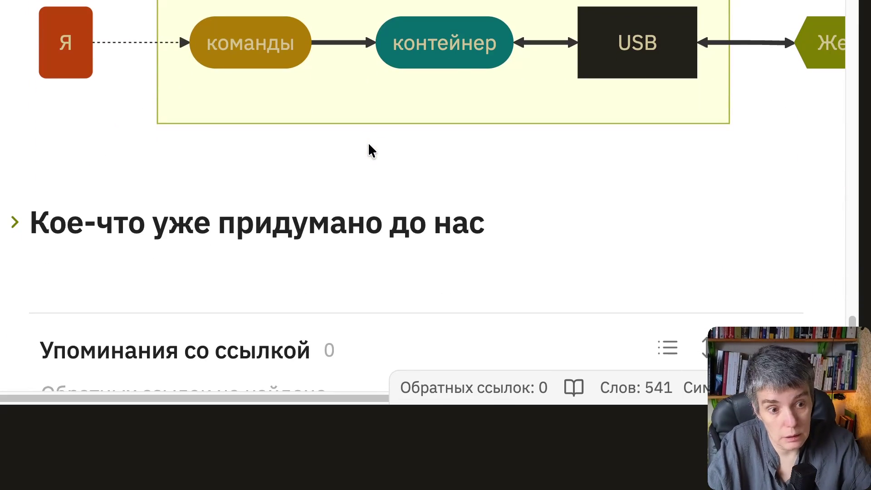
scroll(368, 148, "down", 1)
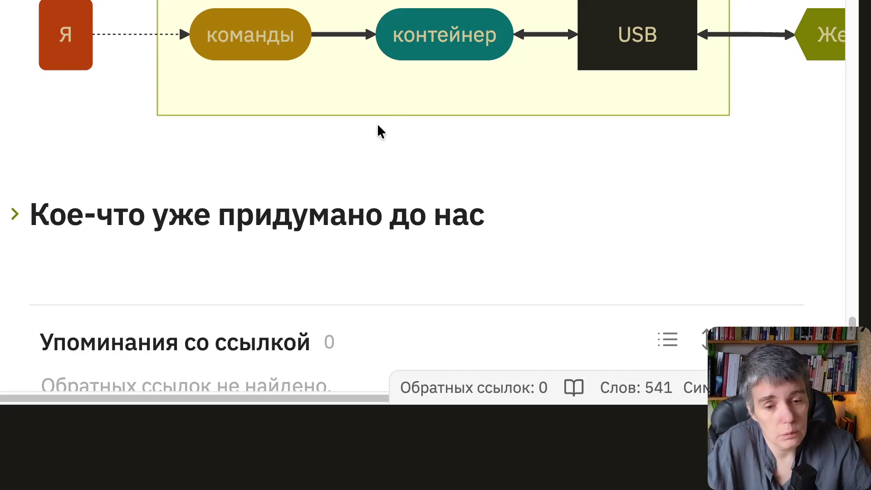
scroll(381, 97, "up", 3)
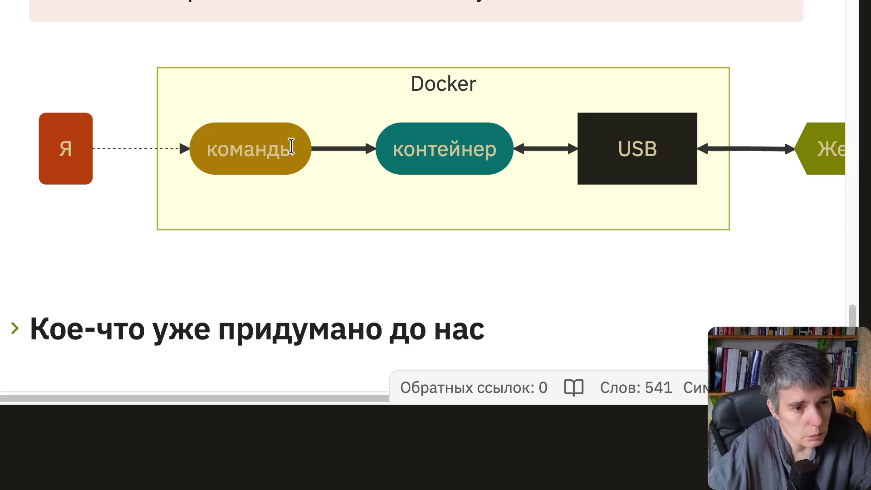
scroll(293, 147, "down", 1)
scroll(298, 152, "down", 1)
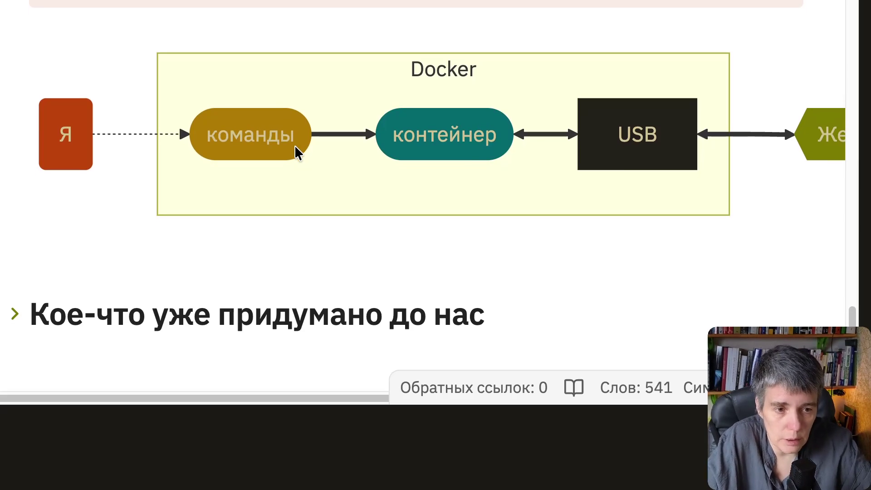
scroll(249, 161, "down", 1)
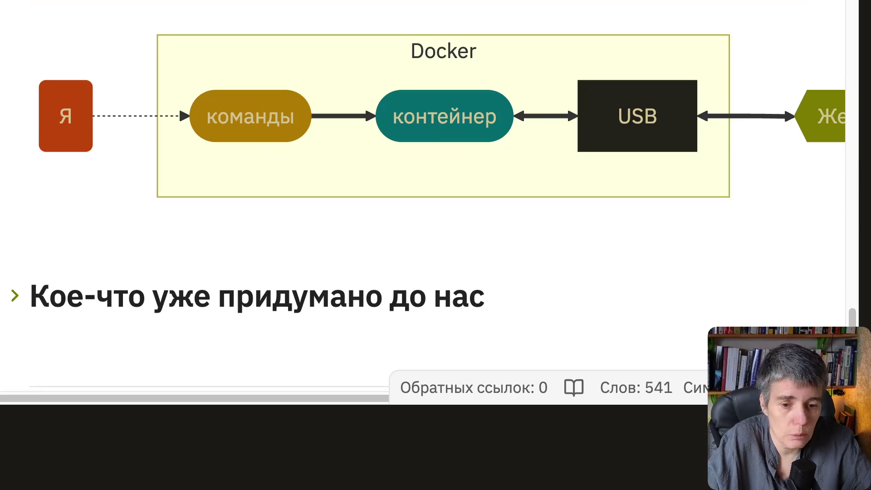
Unfold the 'Кое-что уже придумано до нас' heading so its diagram appears.
left_click(15, 298)
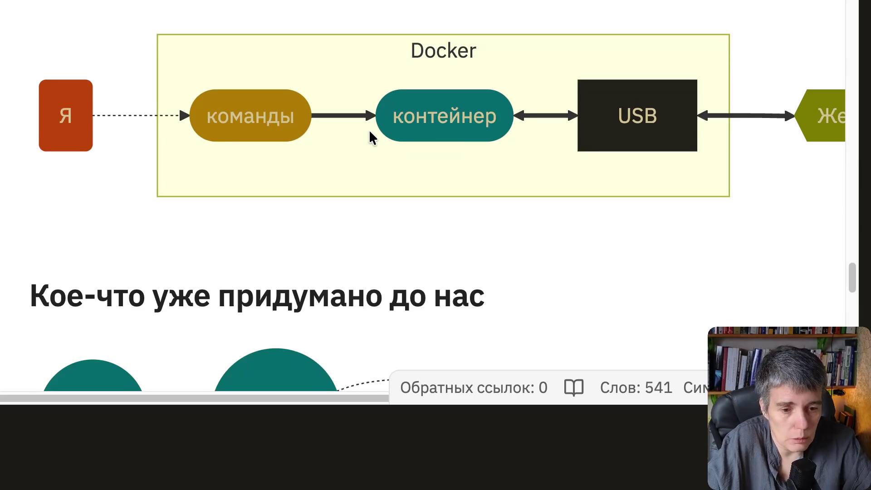
scroll(369, 130, "down", 2)
scroll(369, 129, "down", 3)
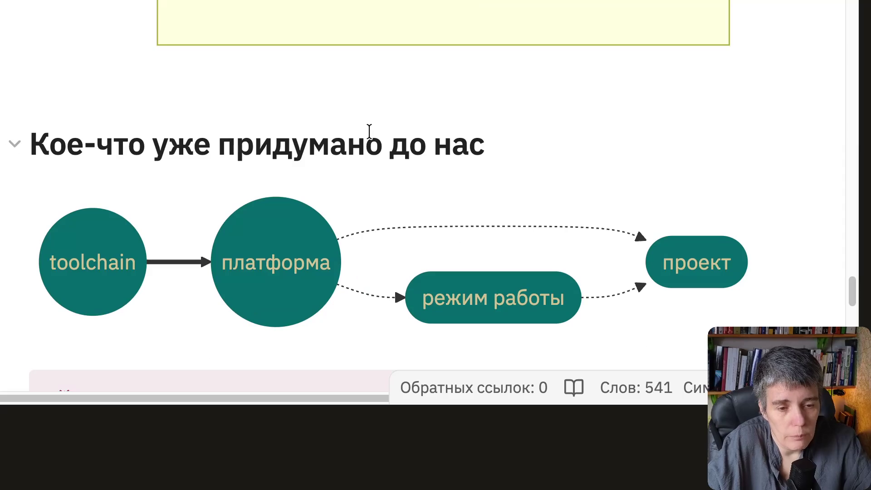
scroll(370, 130, "down", 5)
scroll(369, 130, "down", 5)
scroll(369, 130, "down", 3)
scroll(369, 130, "up", 1)
scroll(369, 129, "up", 1)
scroll(473, 122, "down", 4)
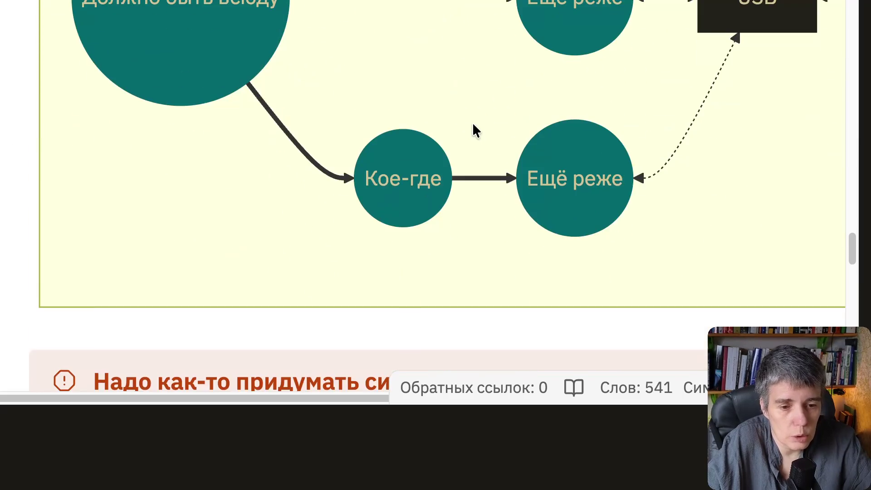
scroll(473, 122, "down", 4)
scroll(473, 121, "down", 4)
scroll(472, 122, "down", 3)
scroll(472, 122, "down", 2)
scroll(474, 129, "down", 3)
scroll(474, 130, "down", 3)
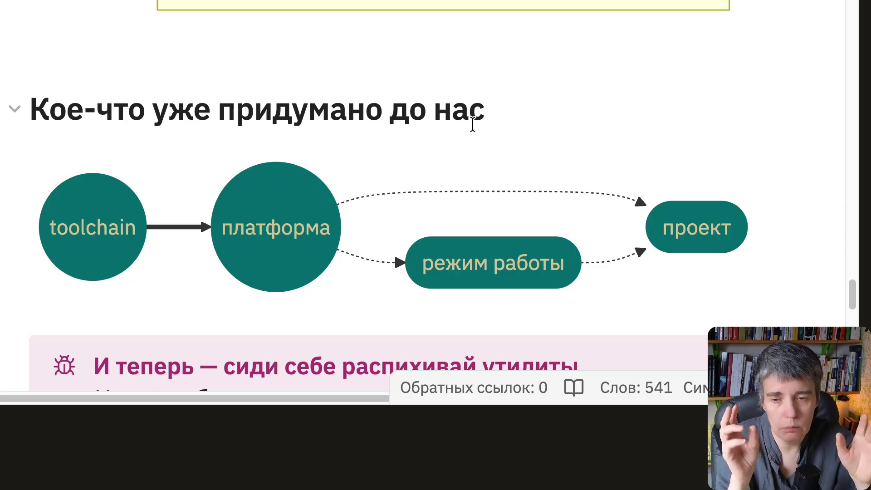
key("alt+Tab")
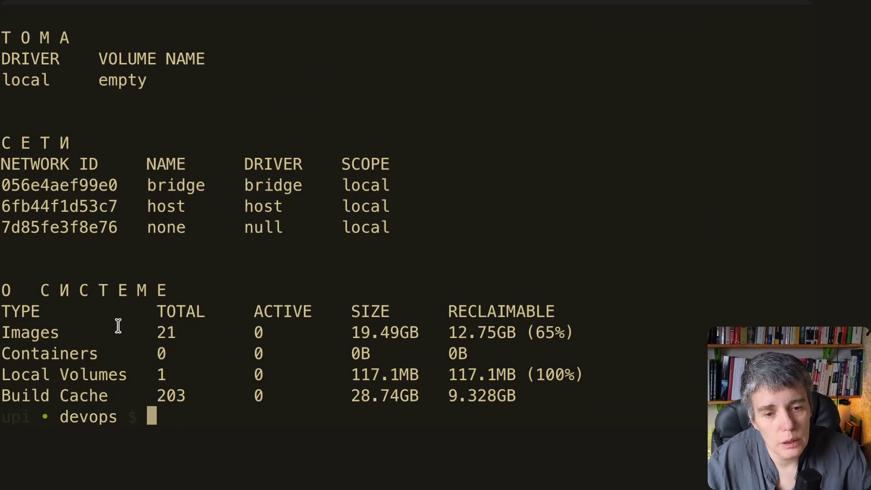
key("alt+Tab")
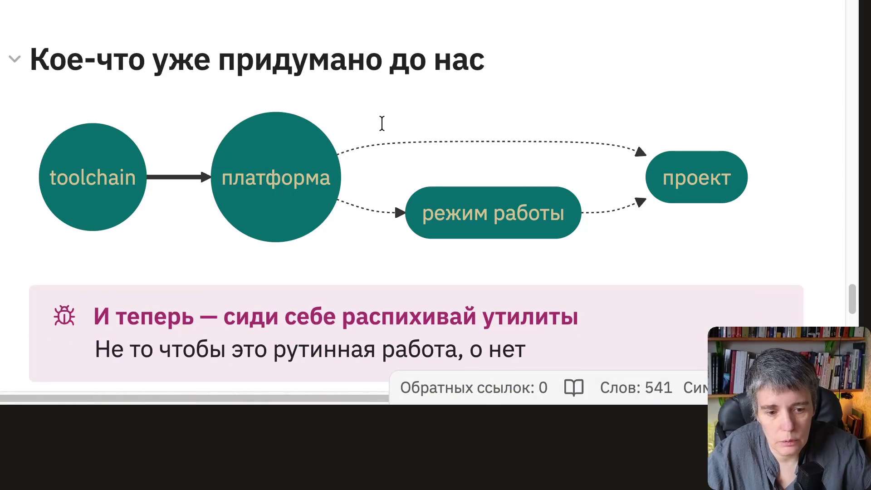
scroll(382, 124, "down", 3)
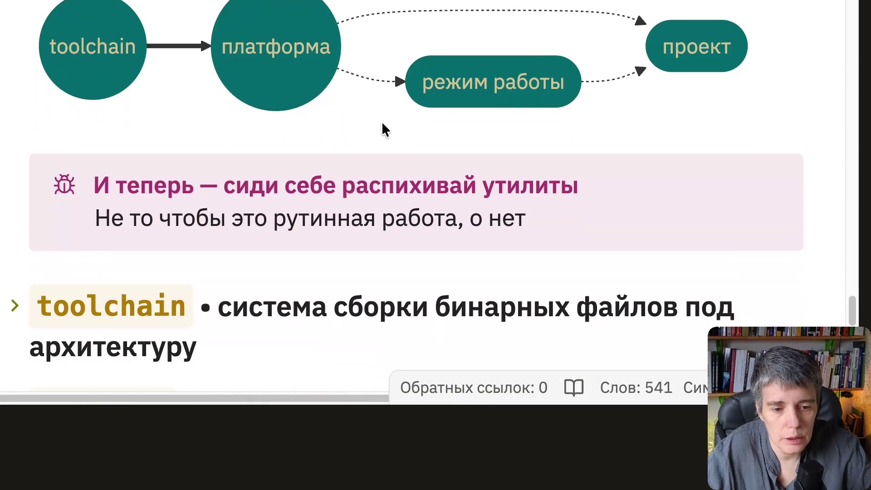
scroll(382, 124, "down", 3)
scroll(382, 124, "down", 2)
scroll(382, 121, "up", 1)
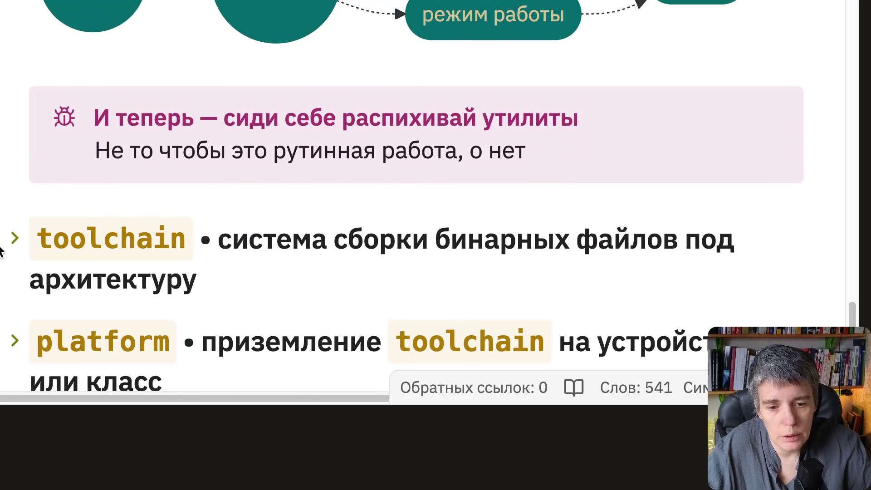
Expand the toolchain definition's callout, then switch to the emb devops README on GitHub.
left_click(13, 224)
scroll(234, 173, "down", 3)
scroll(233, 174, "down", 2)
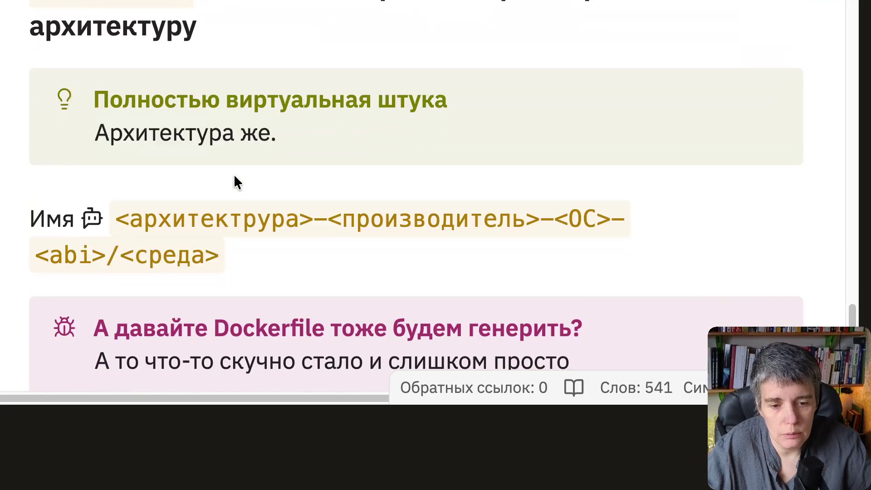
scroll(233, 174, "down", 3)
scroll(234, 173, "down", 2)
scroll(234, 176, "up", 4)
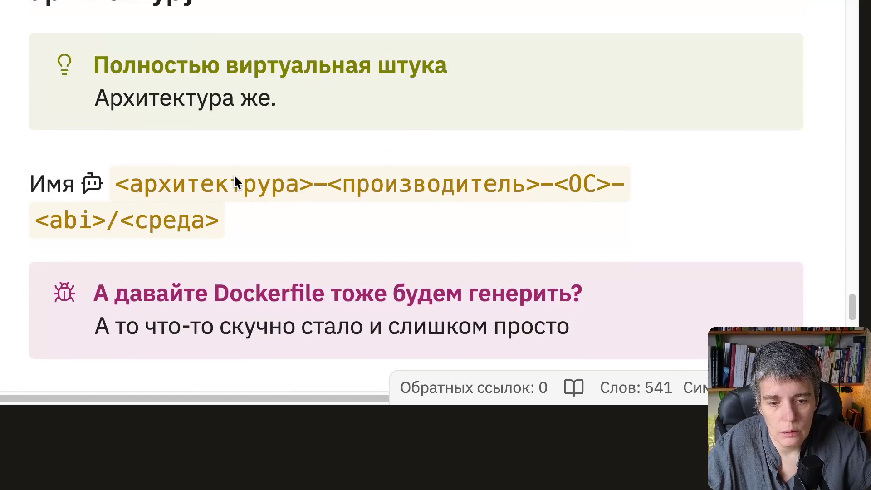
scroll(234, 175, "up", 2)
scroll(234, 176, "up", 3)
scroll(234, 177, "up", 3)
scroll(234, 176, "up", 1)
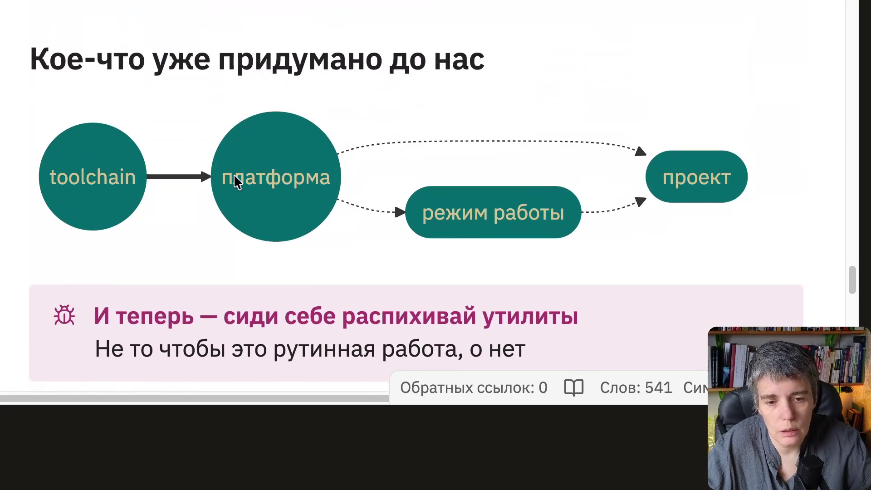
scroll(234, 176, "down", 1)
scroll(234, 176, "down", 3)
scroll(234, 174, "down", 3)
scroll(234, 173, "down", 2)
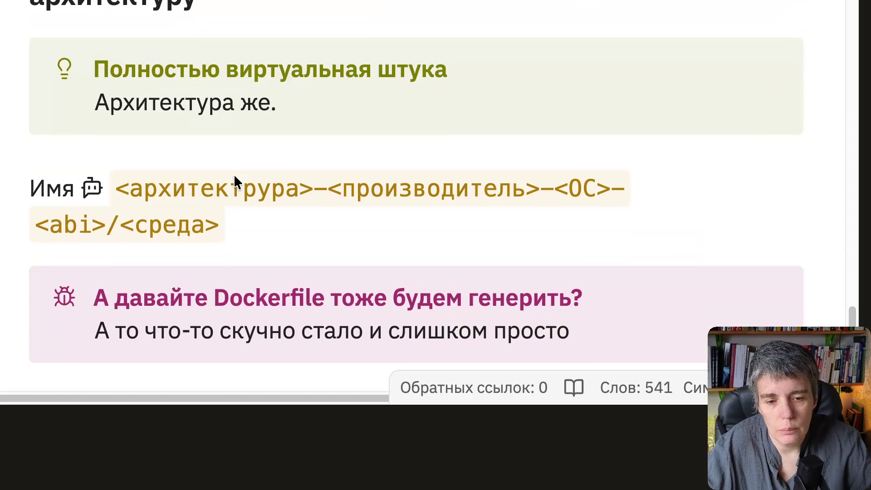
scroll(233, 175, "down", 3)
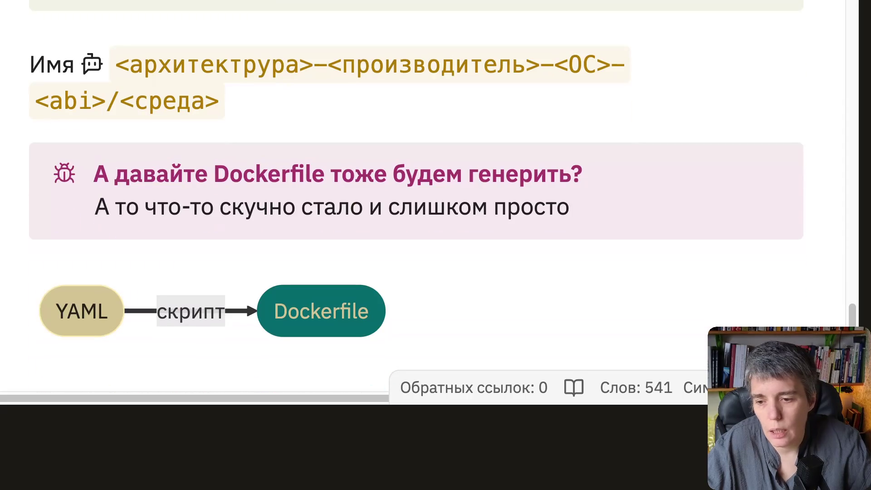
key("alt+Tab")
scroll(488, 221, "down", 3)
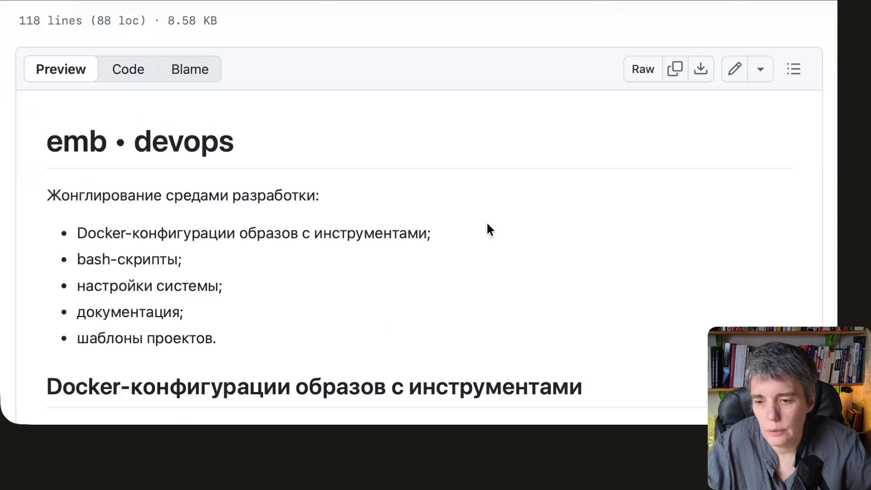
scroll(487, 221, "down", 5)
scroll(487, 222, "down", 2)
scroll(487, 221, "down", 1)
scroll(430, 204, "down", 5)
scroll(429, 204, "down", 3)
scroll(429, 205, "down", 3)
scroll(429, 204, "down", 2)
scroll(429, 204, "down", 1)
mouse_move(375, 363)
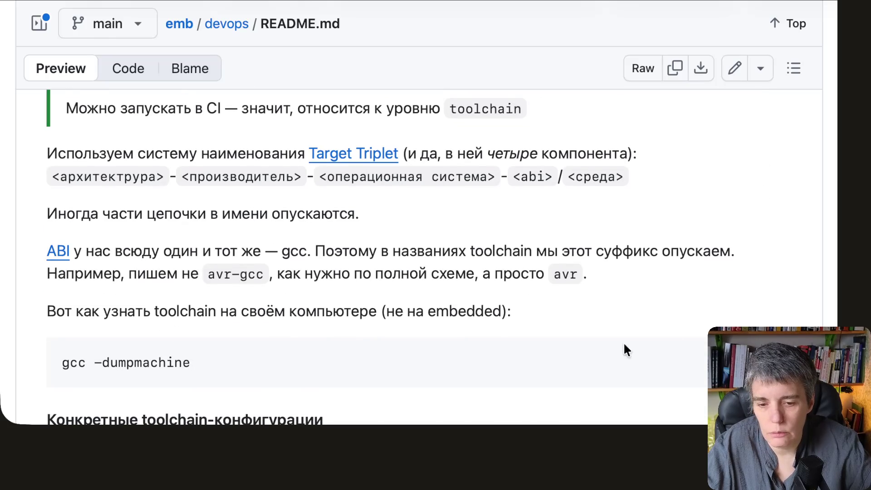
key("alt+Tab")
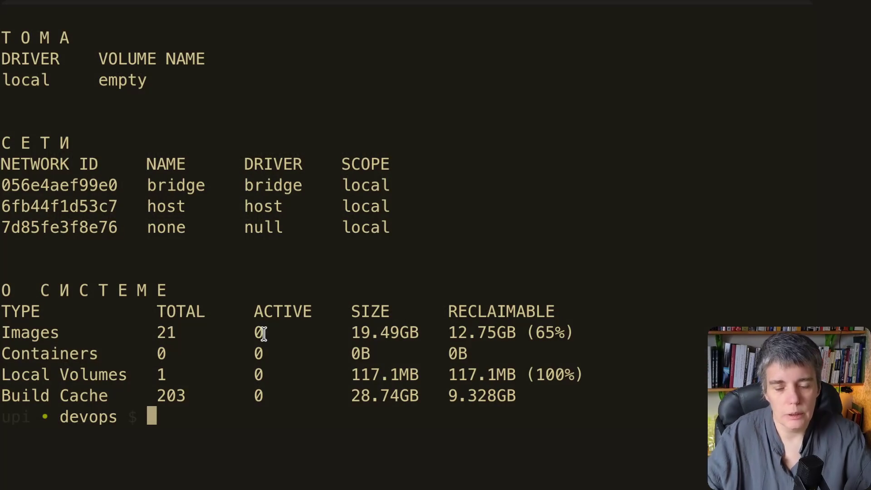
Run gcc -dumpmachine, which prints aarch64-linux-gnu, then return to the toolchain note.
type("gcc -dumpmachine")
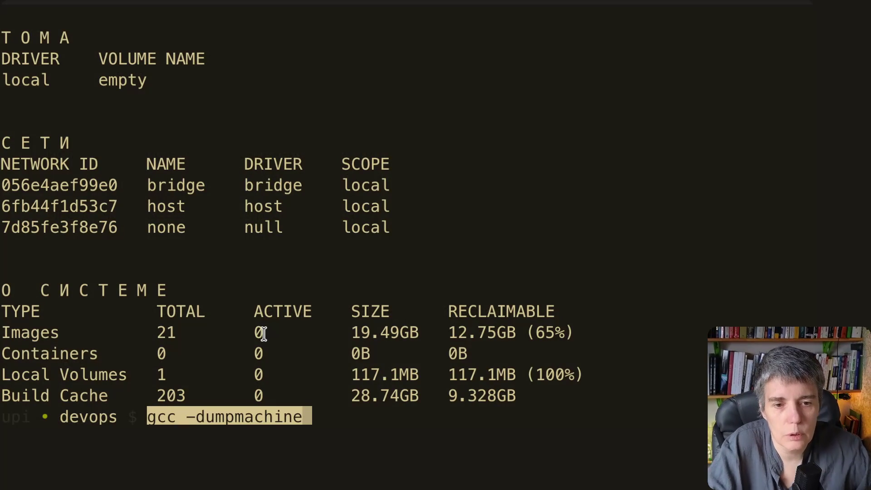
key("End")
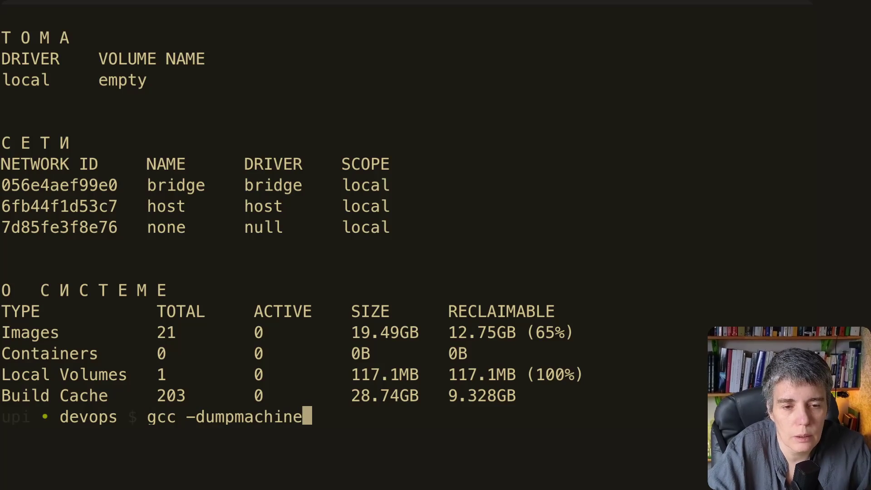
key("Return")
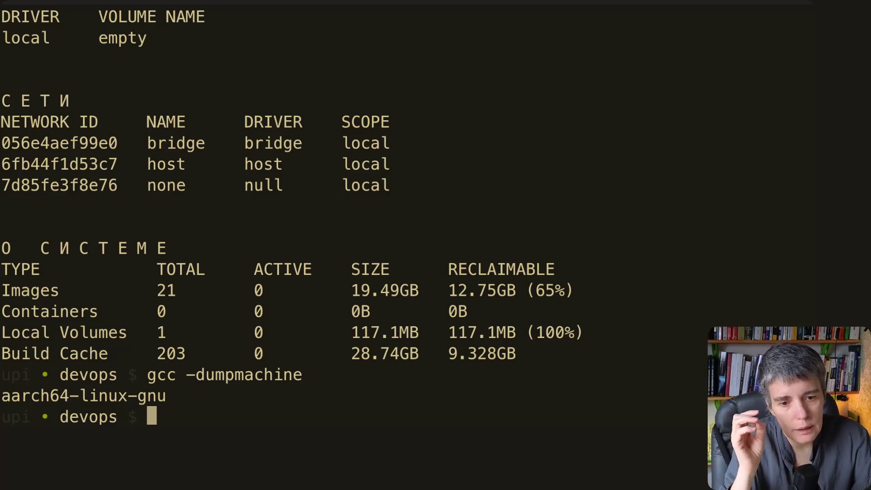
key("super+Tab")
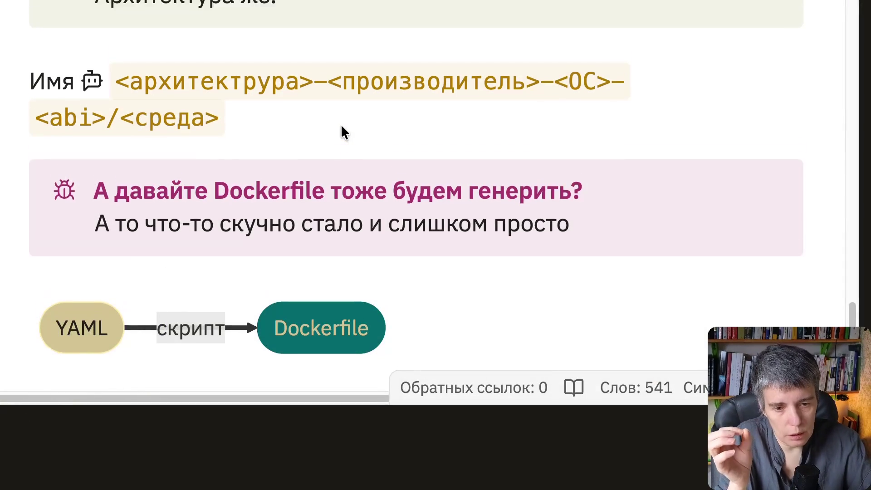
scroll(342, 125, "up", 3)
scroll(341, 130, "down", 3)
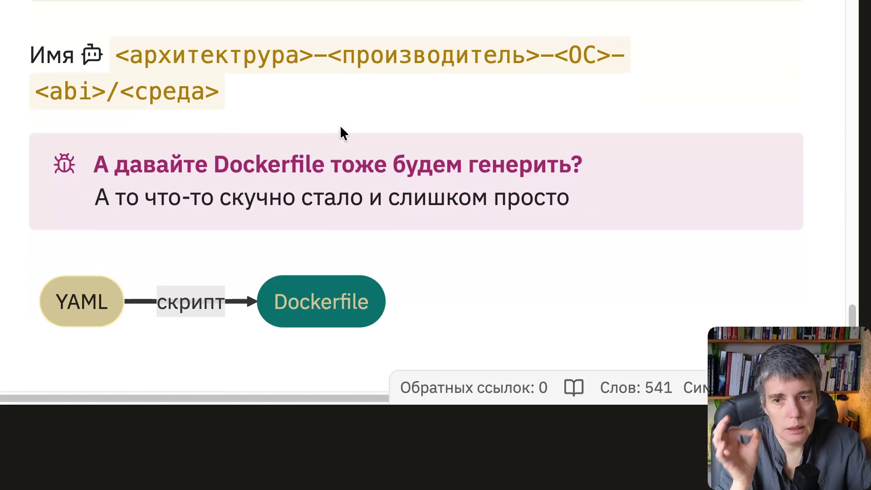
scroll(340, 124, "down", 1)
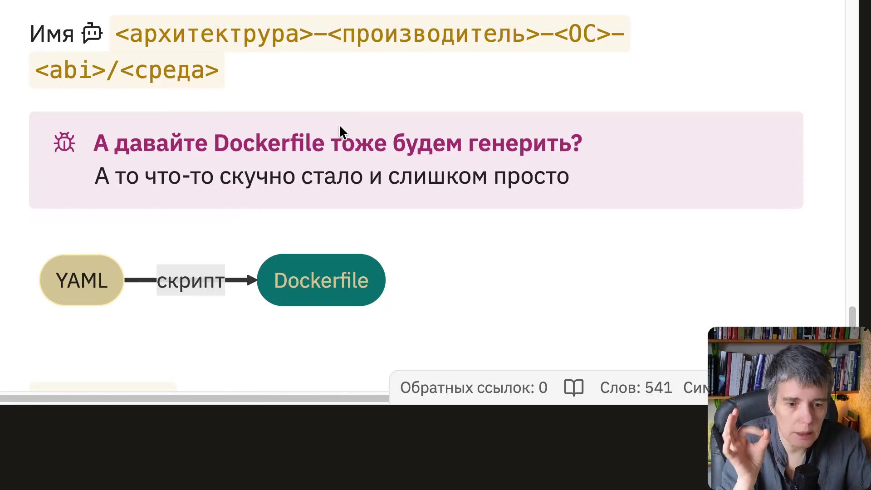
scroll(339, 124, "up", 5)
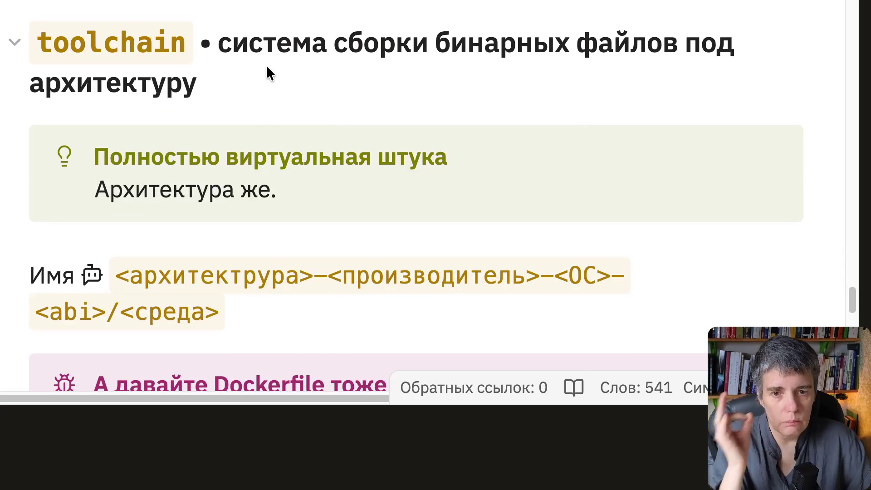
left_click_drag(218, 41, 224, 81)
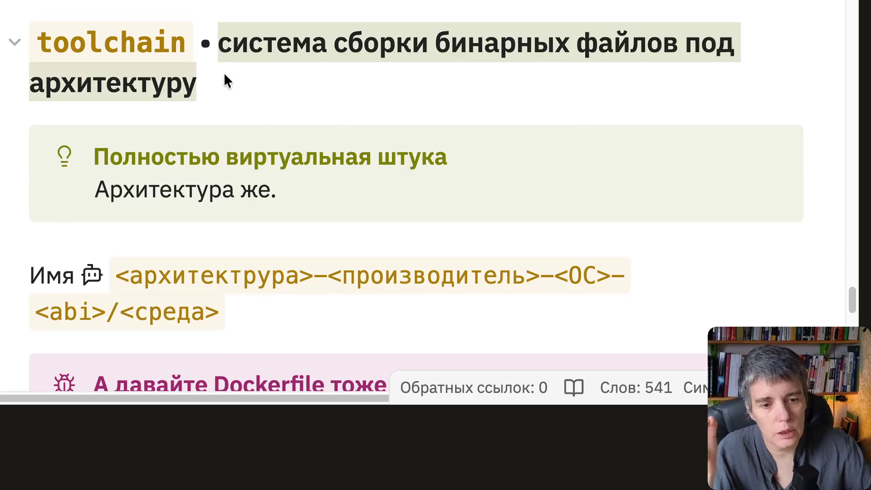
left_click(303, 50)
scroll(365, 67, "down", 1)
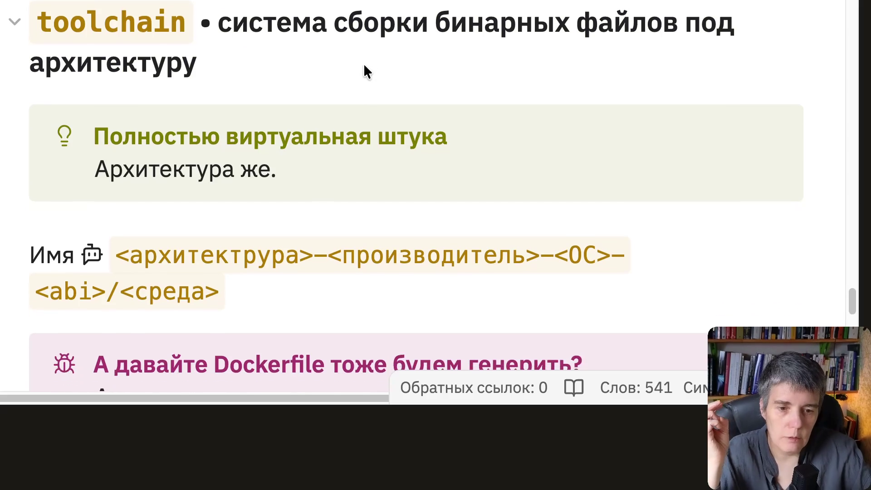
scroll(363, 63, "up", 1)
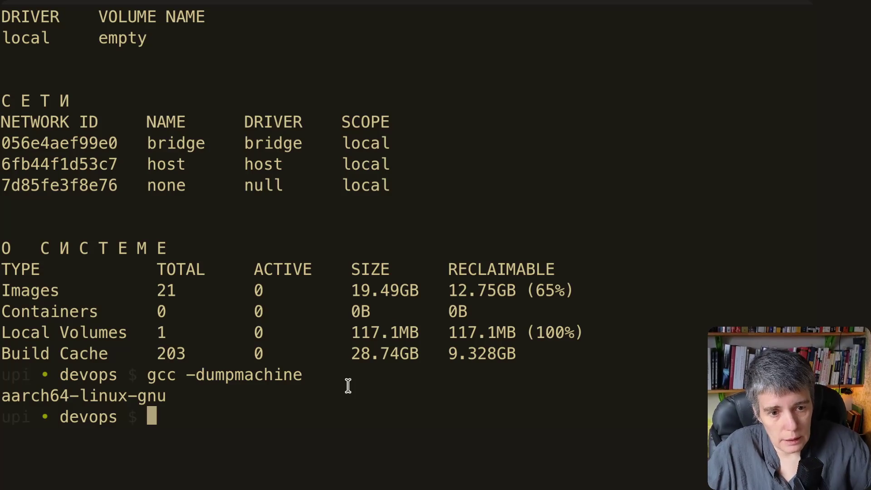
key("alt+Tab")
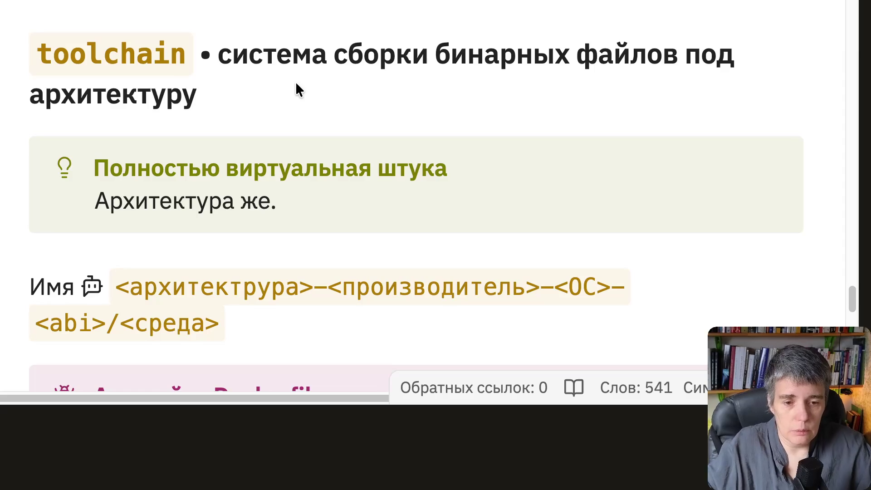
mouse_move(382, 54)
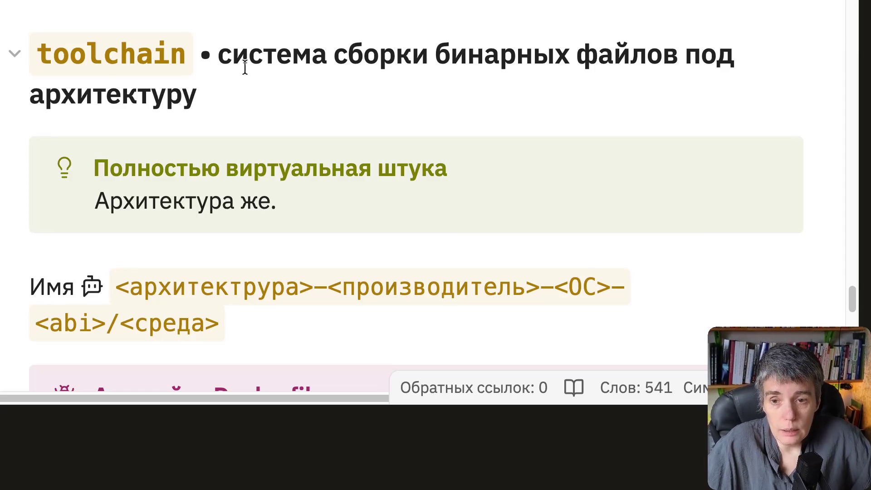
scroll(260, 83, "down", 1)
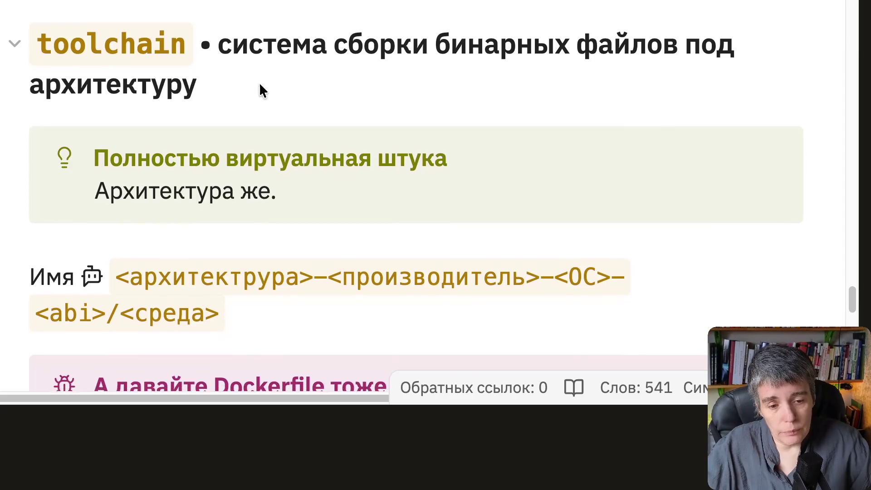
scroll(260, 83, "down", 2)
scroll(259, 82, "down", 1)
scroll(259, 82, "down", 3)
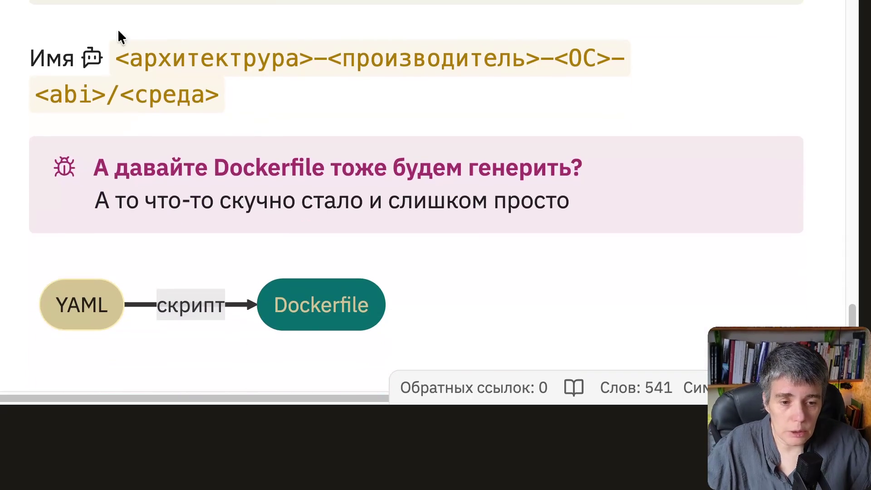
scroll(252, 55, "up", 2)
scroll(252, 55, "up", 3)
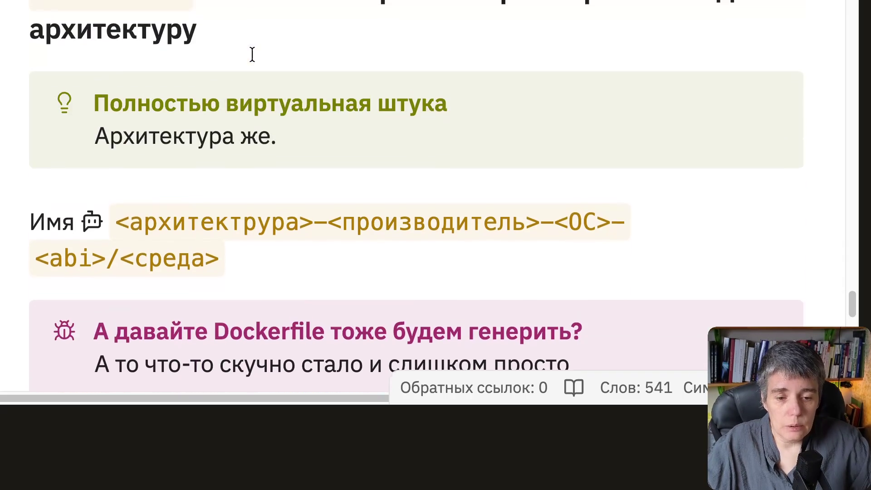
scroll(252, 55, "up", 1)
key("alt+Tab")
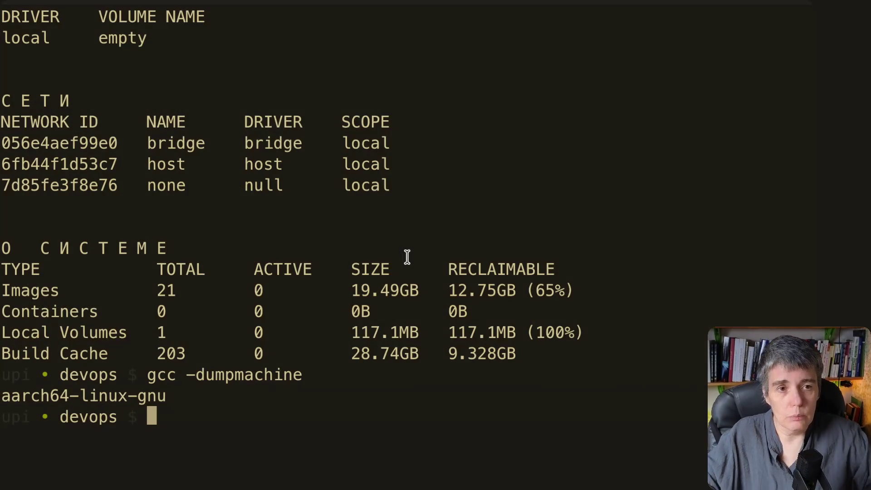
type("ll")
List the repo, enter toolchain/ and list its Dockerfile.* and *.yaml files.
key("Return")
type("cd to")
key("Tab")
key("Return")
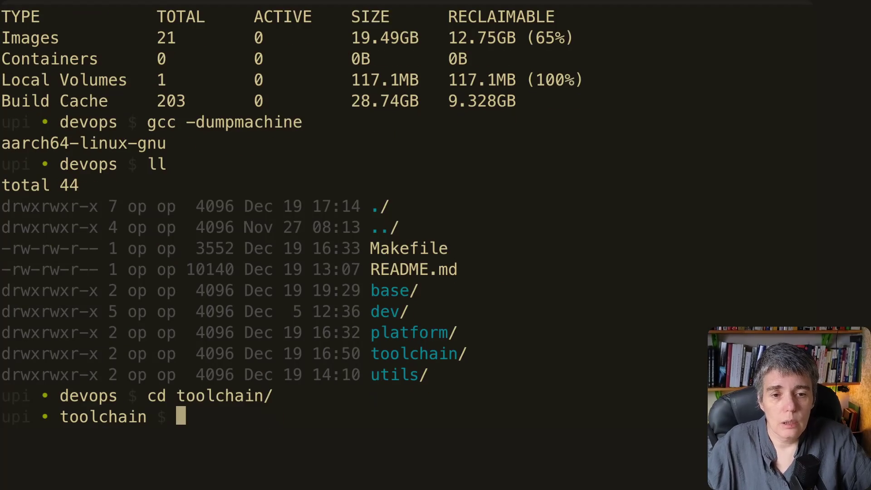
type("ll")
key("Return")
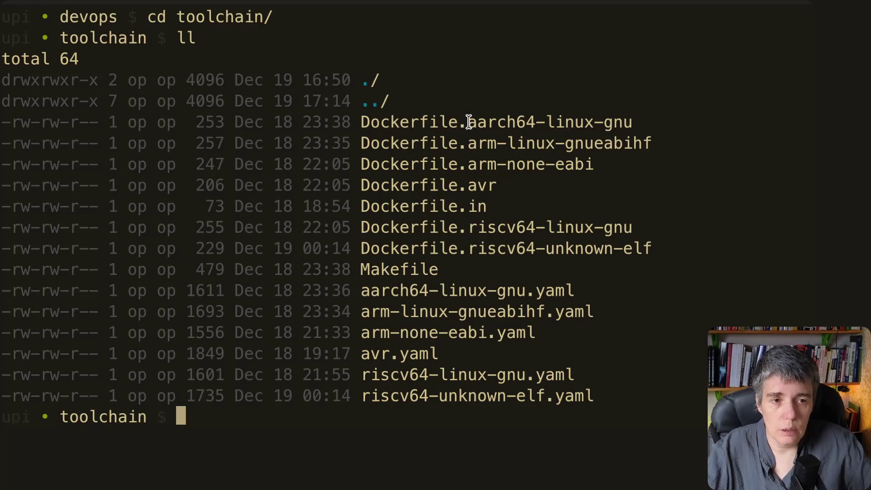
Highlight the architecture parts aarch64, arm, avr, riscv64 and the linux OS part in the Dockerfile names.
left_click_drag(469, 122, 634, 122)
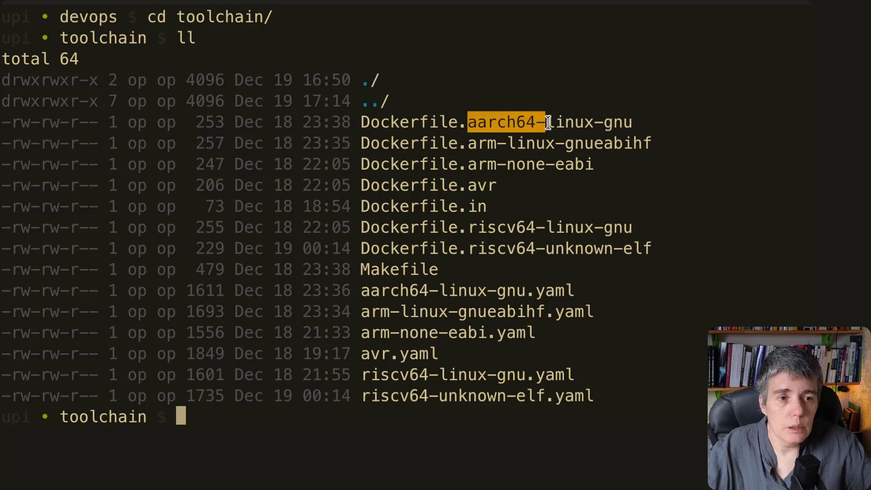
left_click(595, 136)
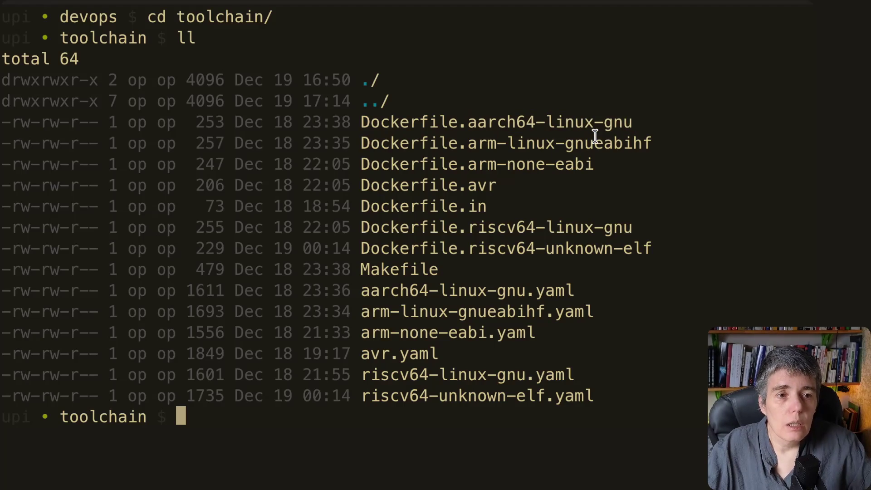
left_click_drag(497, 143, 468, 143)
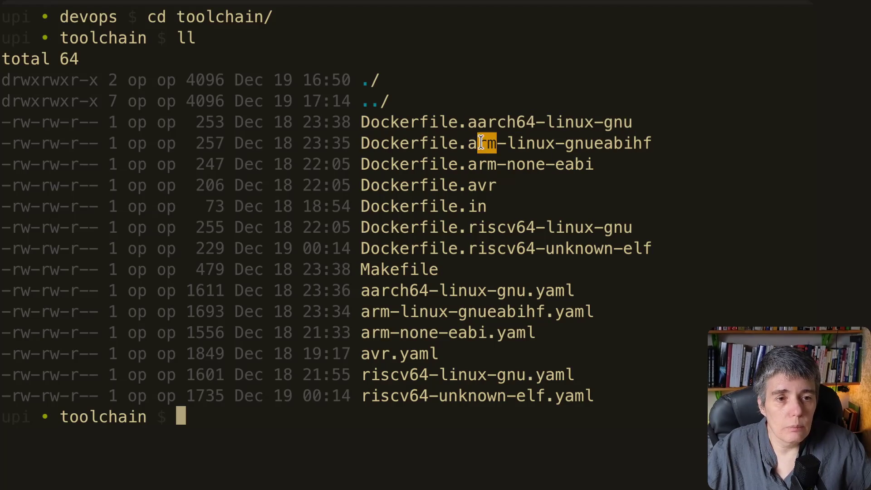
left_click(496, 146)
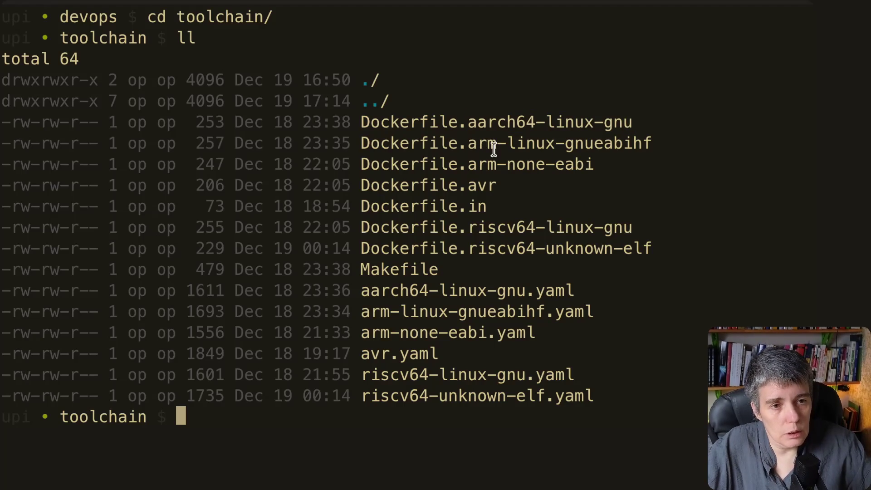
left_click_drag(497, 143, 469, 144)
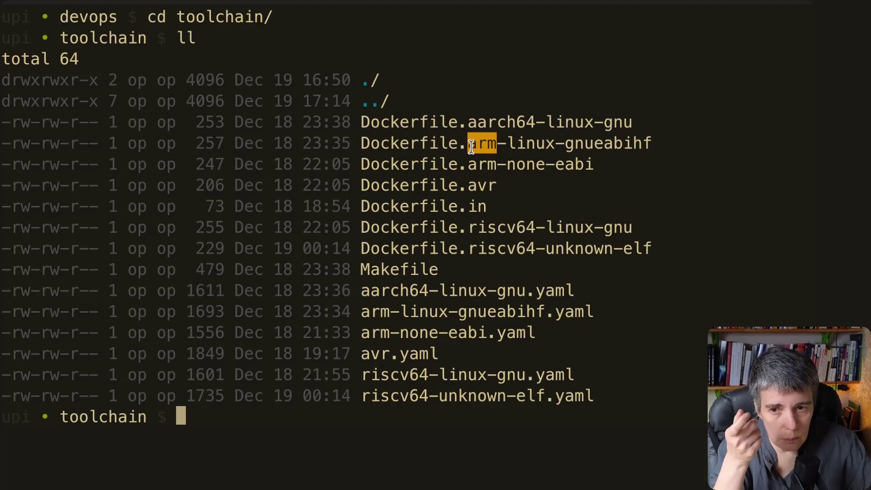
left_click(470, 145)
left_click_drag(497, 185, 485, 186)
left_click(521, 219)
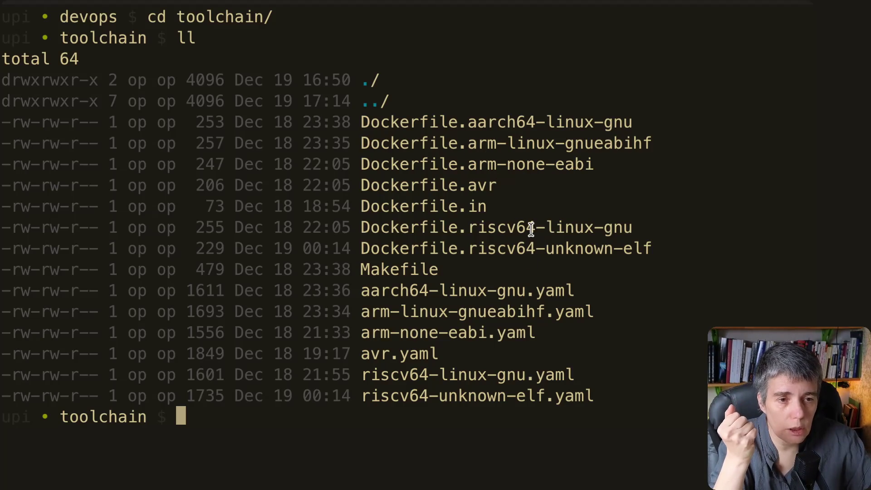
left_click_drag(537, 228, 470, 227)
left_click(477, 248)
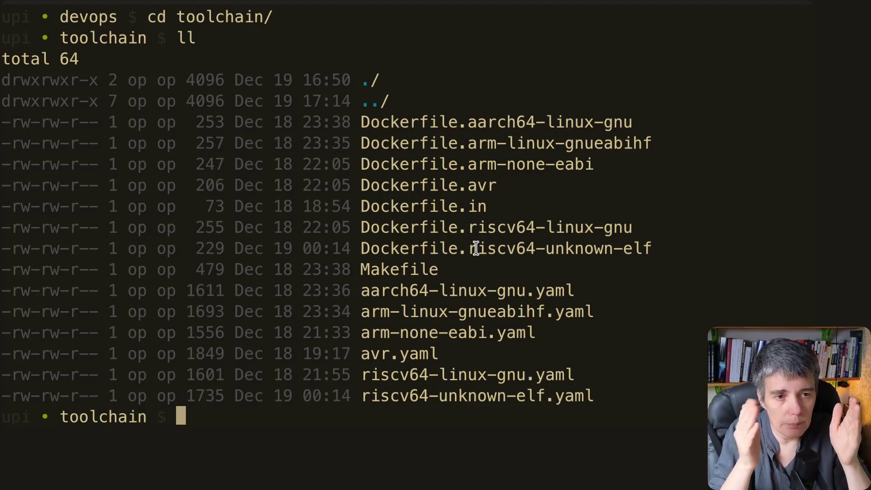
double_click(505, 143)
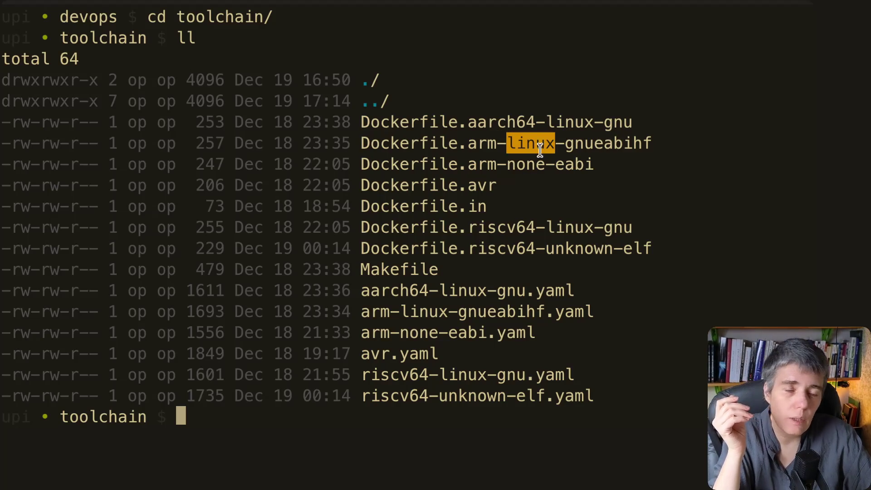
left_click(551, 143)
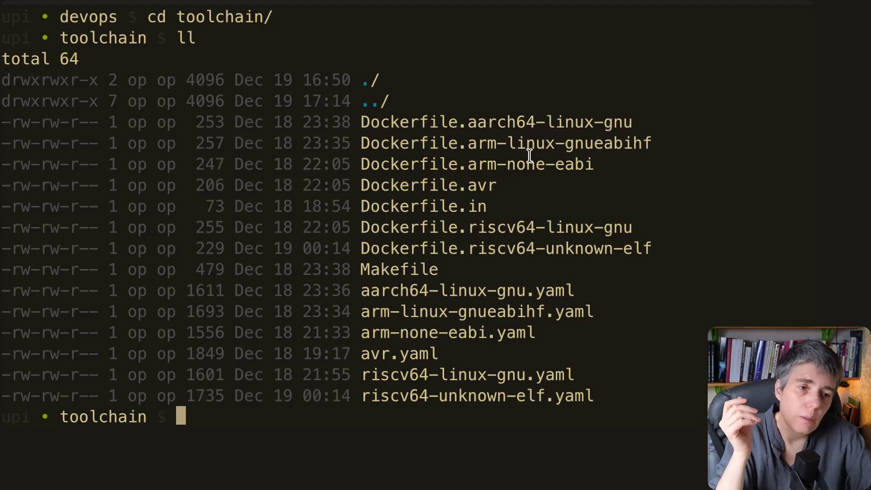
double_click(507, 164)
left_click(508, 164)
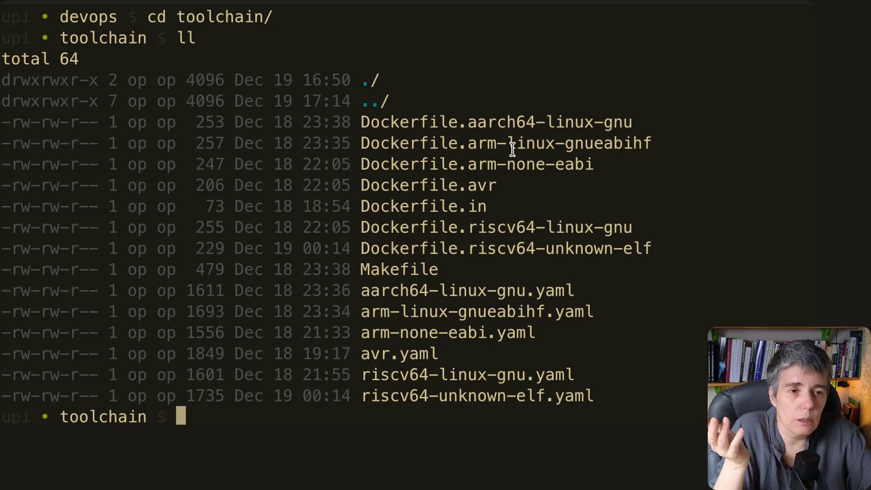
left_click_drag(510, 144, 552, 143)
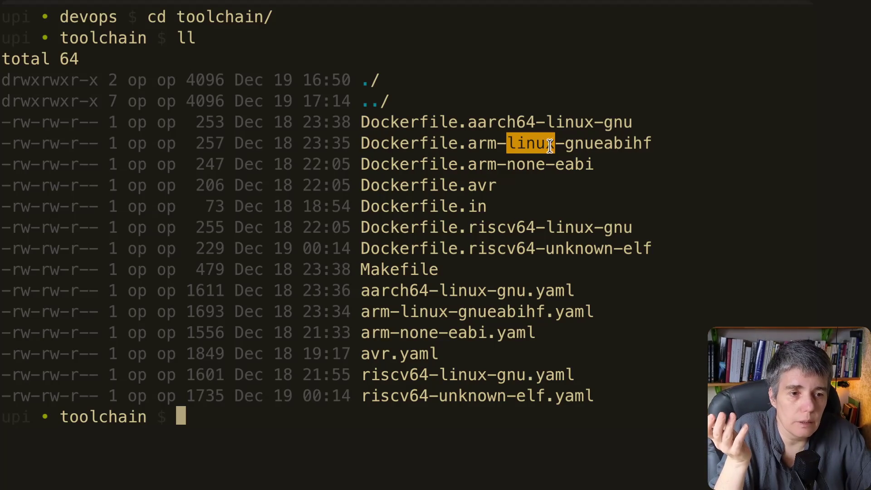
left_click(552, 143)
left_click_drag(510, 143, 561, 143)
left_click(523, 164)
left_click_drag(502, 164, 546, 164)
left_click(531, 166)
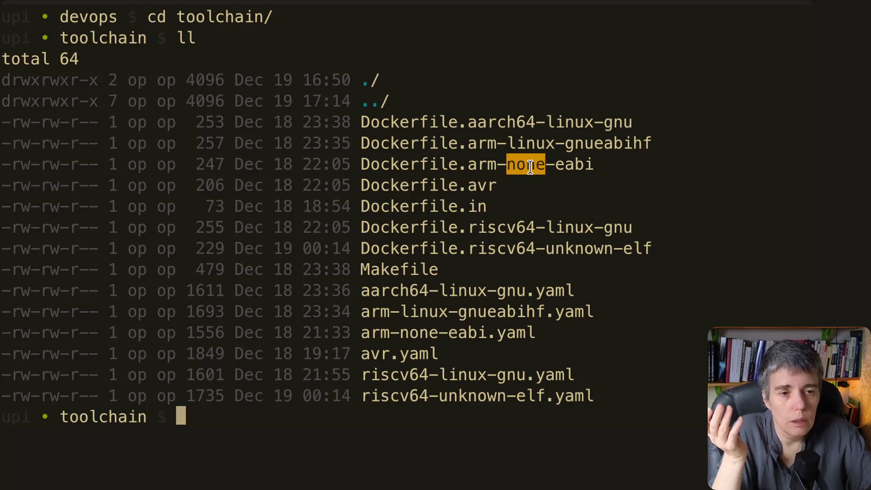
left_click(527, 158)
left_click_drag(507, 143, 559, 144)
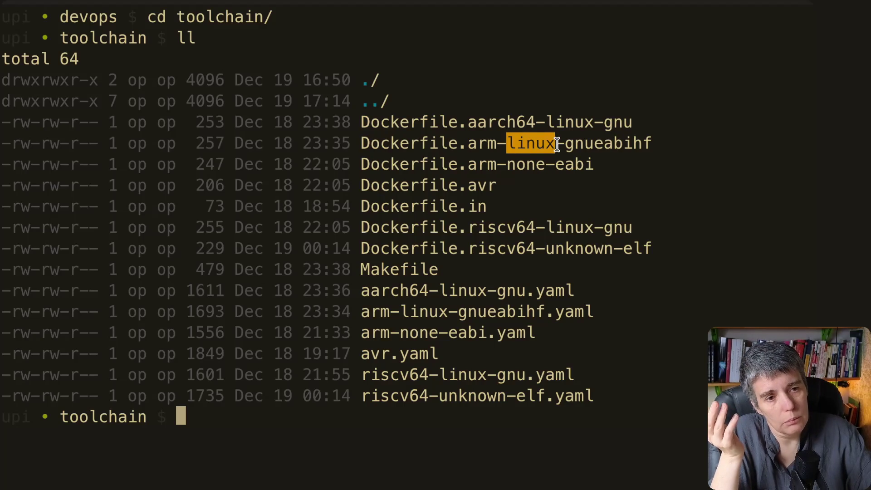
left_click(518, 164)
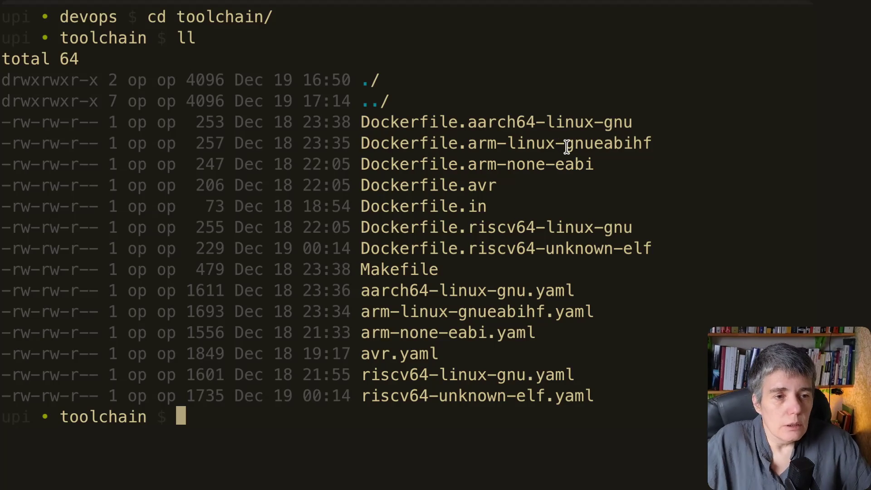
left_click_drag(566, 144, 652, 151)
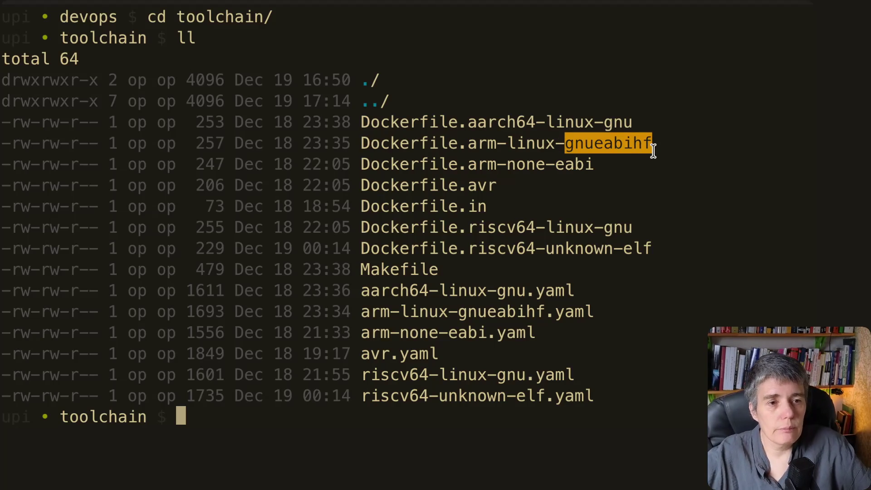
left_click(599, 145)
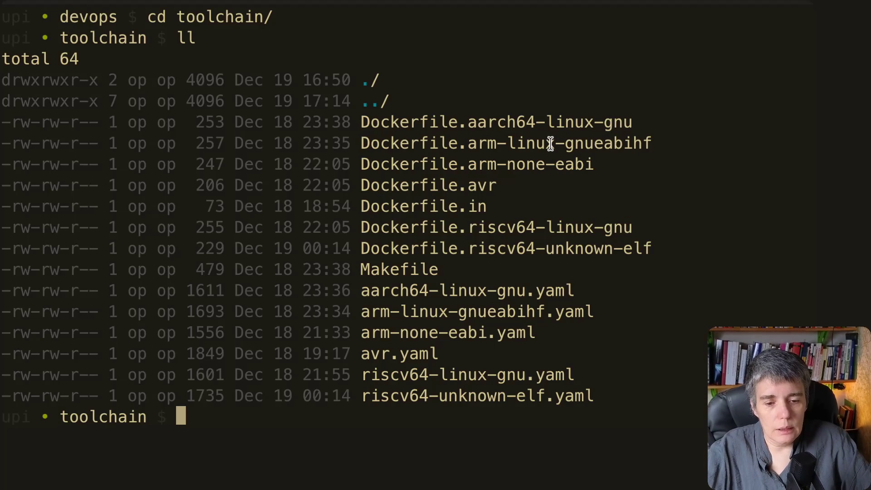
left_click_drag(564, 144, 652, 144)
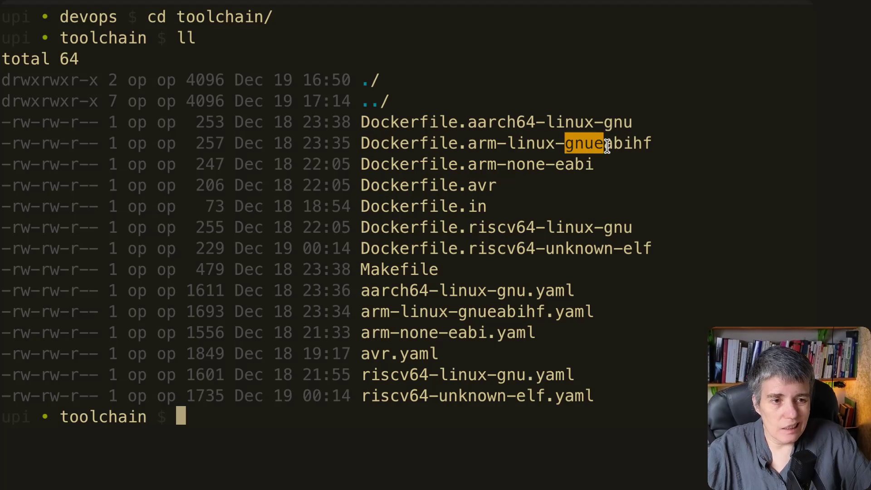
left_click(596, 166)
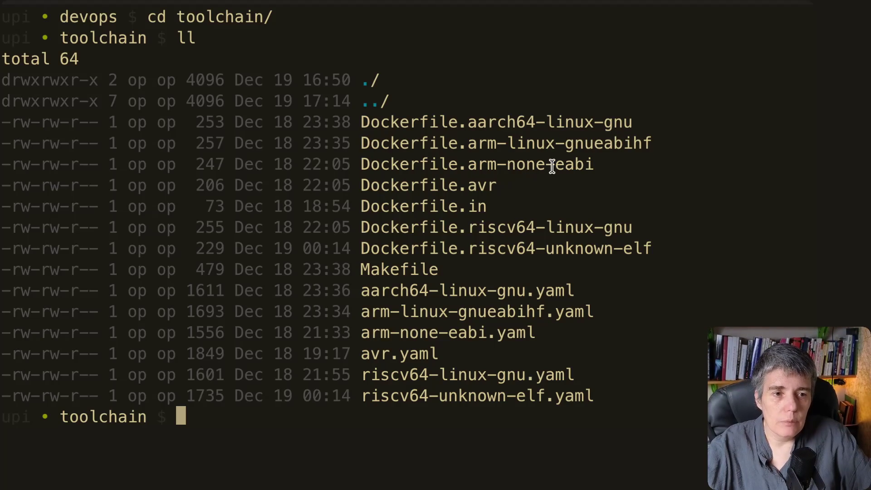
left_click_drag(555, 166, 593, 167)
left_click(569, 167)
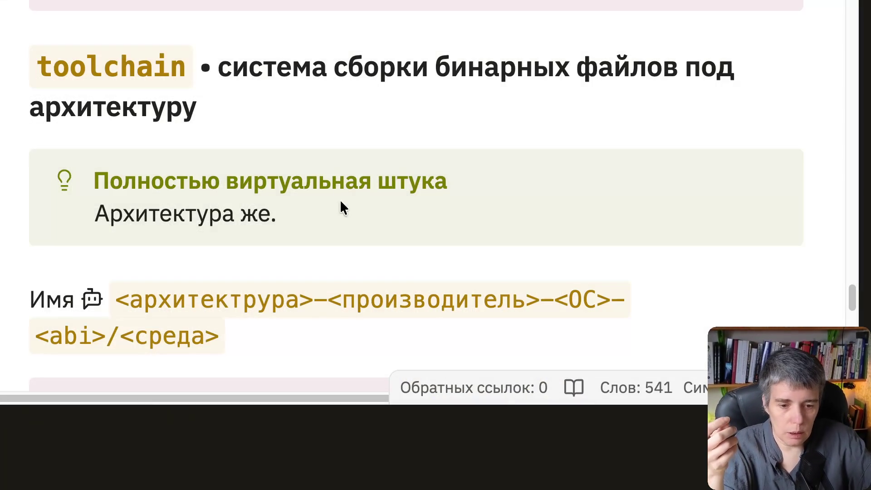
scroll(339, 199, "down", 2)
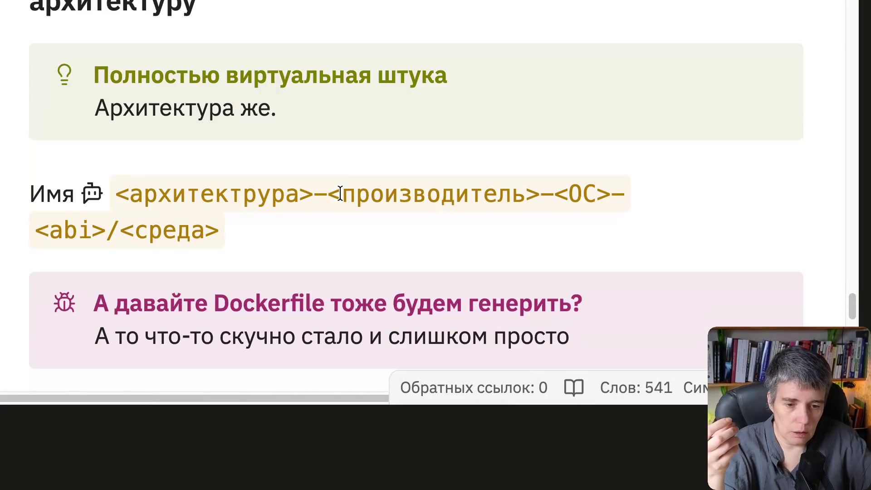
scroll(340, 199, "down", 2)
scroll(340, 200, "down", 1)
scroll(340, 192, "up", 2)
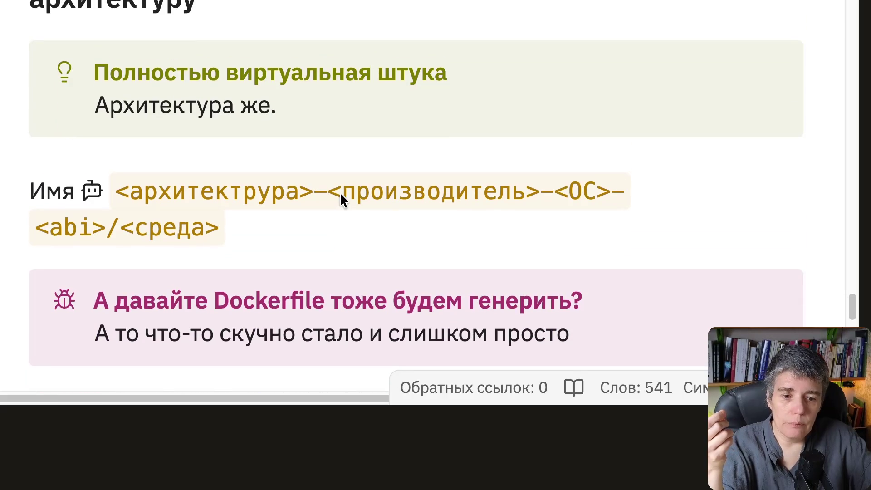
scroll(340, 193, "down", 1)
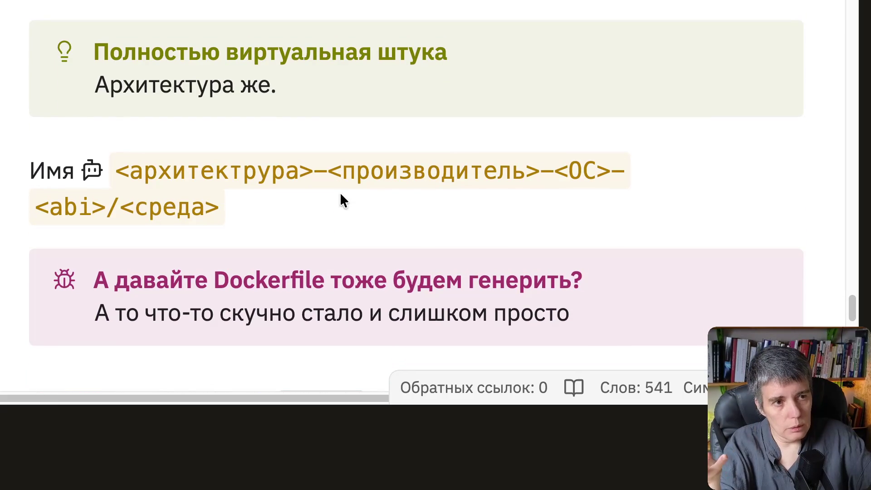
scroll(340, 192, "down", 1)
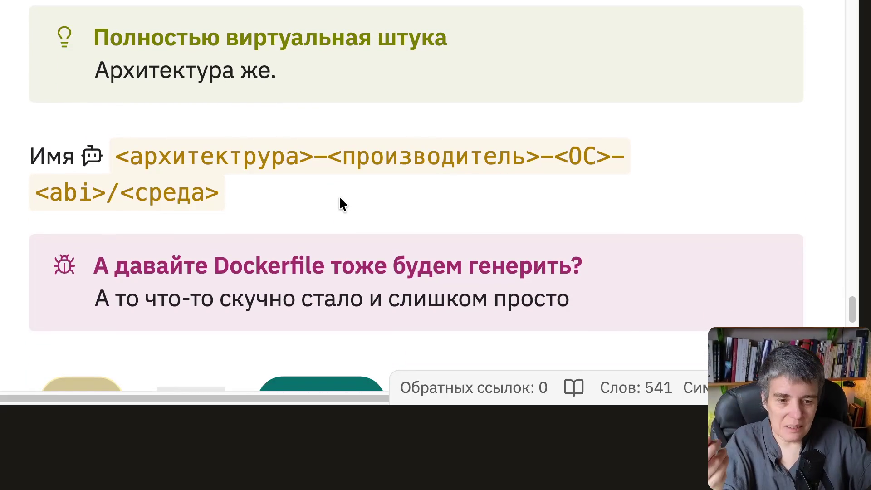
scroll(340, 195, "down", 1)
scroll(340, 195, "down", 1)
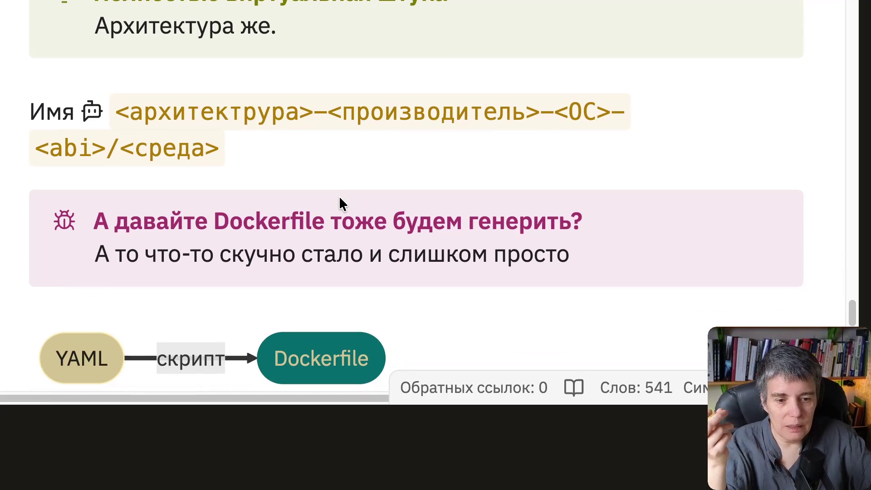
scroll(339, 195, "down", 1)
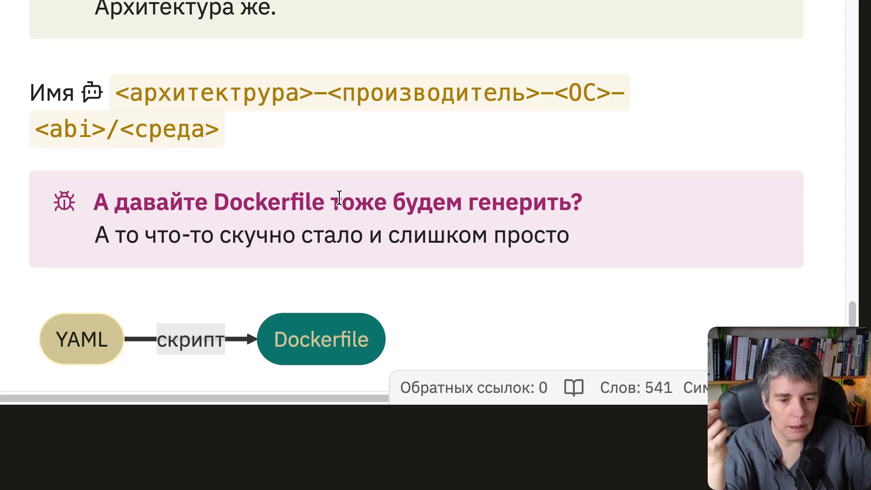
scroll(339, 199, "down", 1)
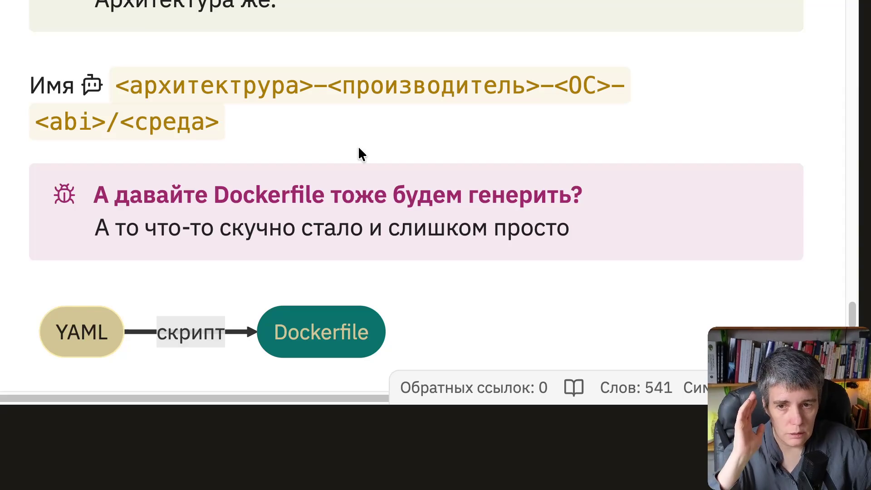
scroll(358, 147, "down", 2)
scroll(358, 148, "down", 2)
scroll(358, 151, "down", 1)
scroll(359, 151, "down", 1)
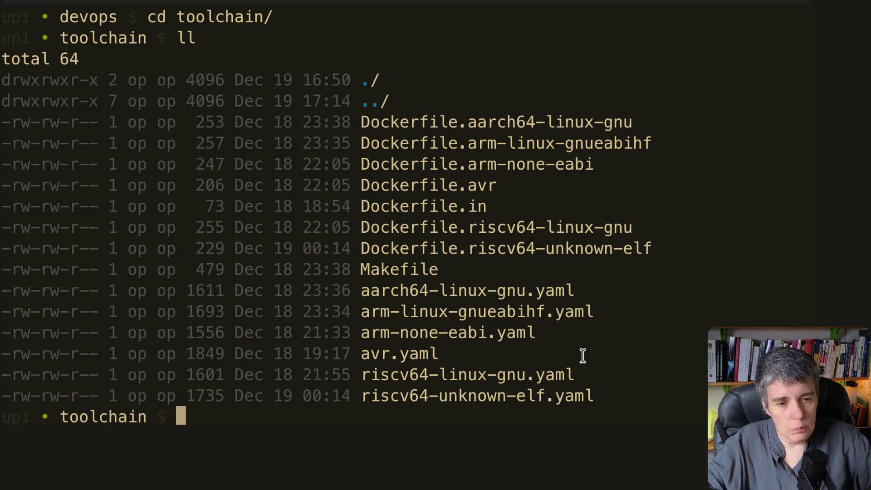
type("vim avr.yaml")
Open toolchain/avr.yaml in Vim and step through its roles: assembler, linker and binutils entries.
key("Return")
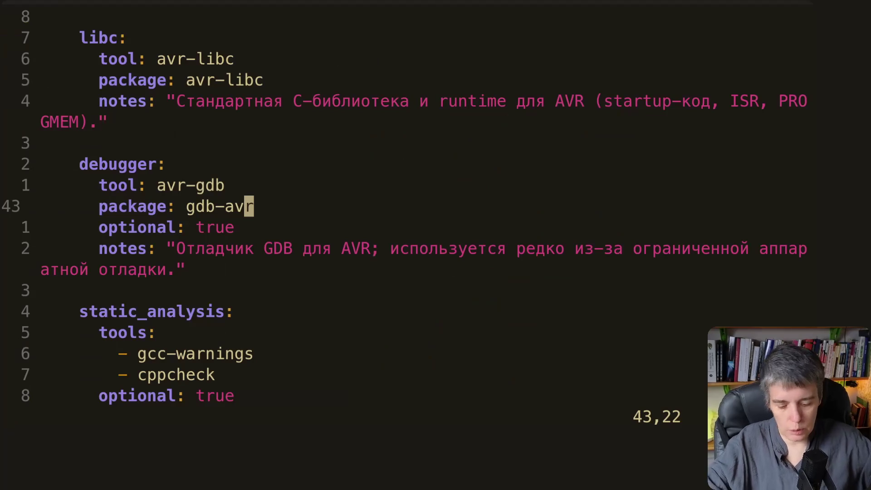
key("g")
key("g")
key("j")
key("j")
key("j")
key("j")
key("j")
key("j")
key("j")
key("j")
key("j")
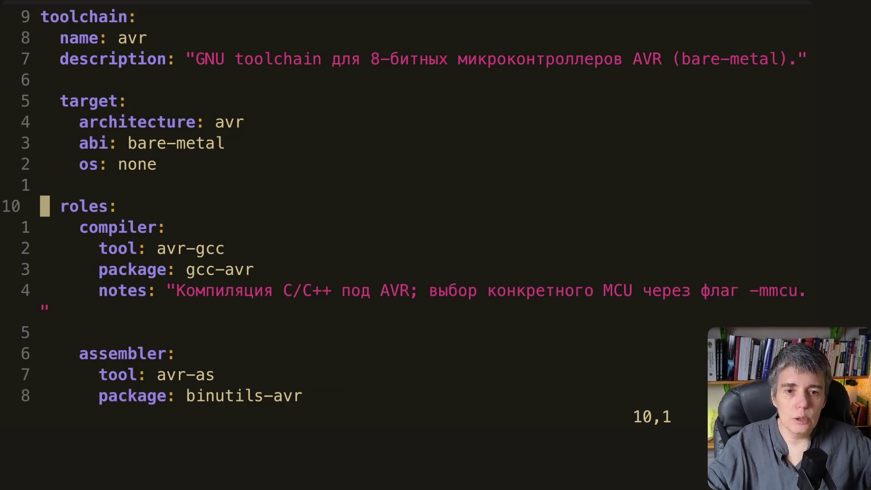
key("j")
key("j")
key("j")
key("j")
key("j")
key("j")
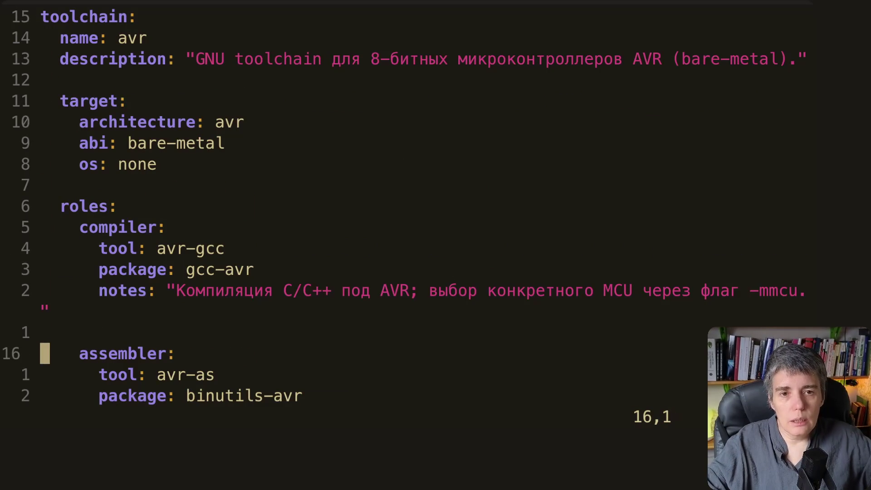
key("j")
key("j")
key("j")
key("j")
key("j")
key("j")
key("j")
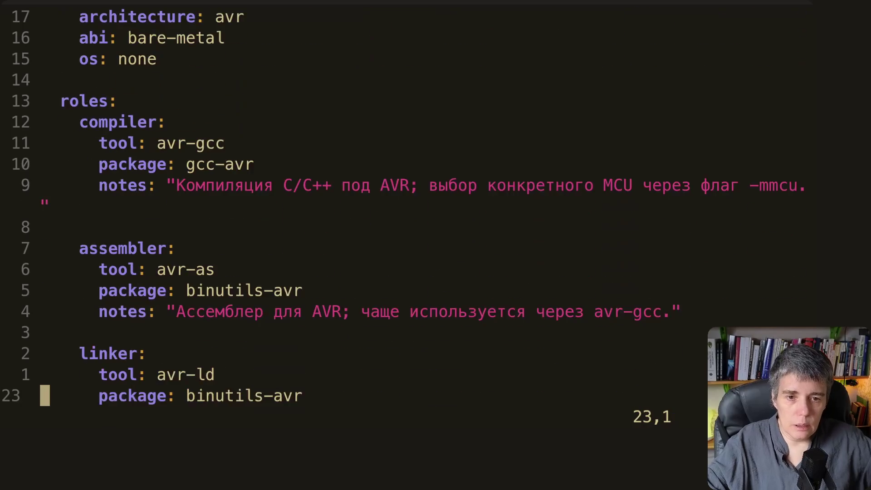
key("j")
key("j")
key("j")
key("k")
key("k")
key("k")
key("k")
key("k")
key("k")
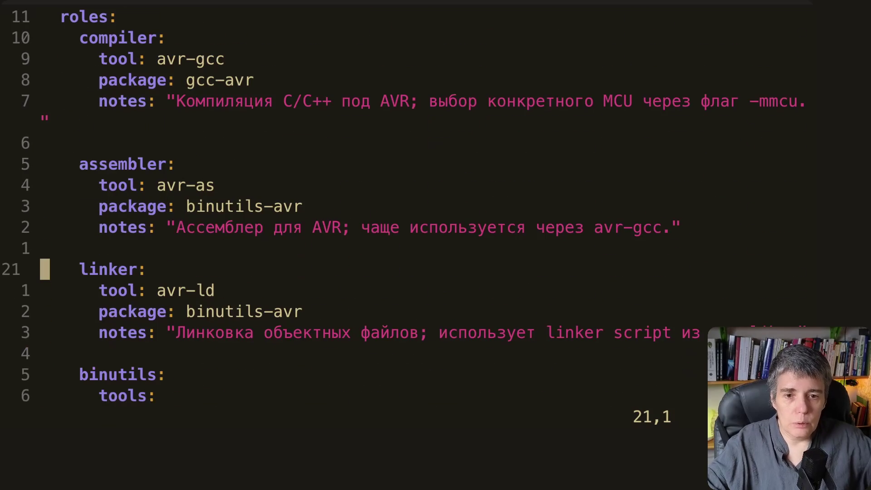
key("j")
key("j")
key("j")
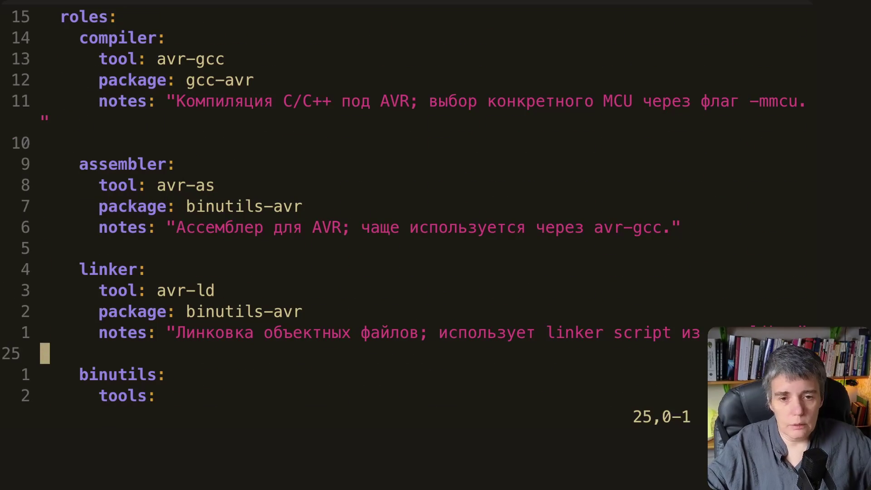
key("j")
key("j")
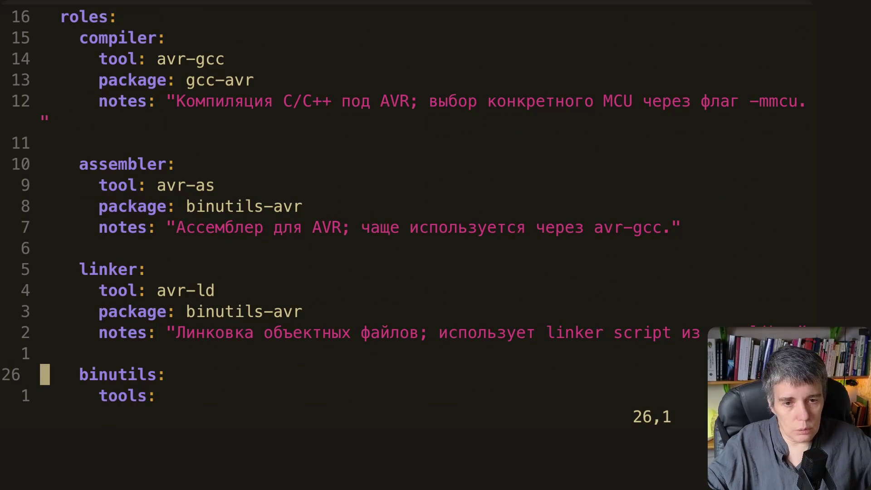
key("k")
key("k")
key("k")
key("k")
key("k")
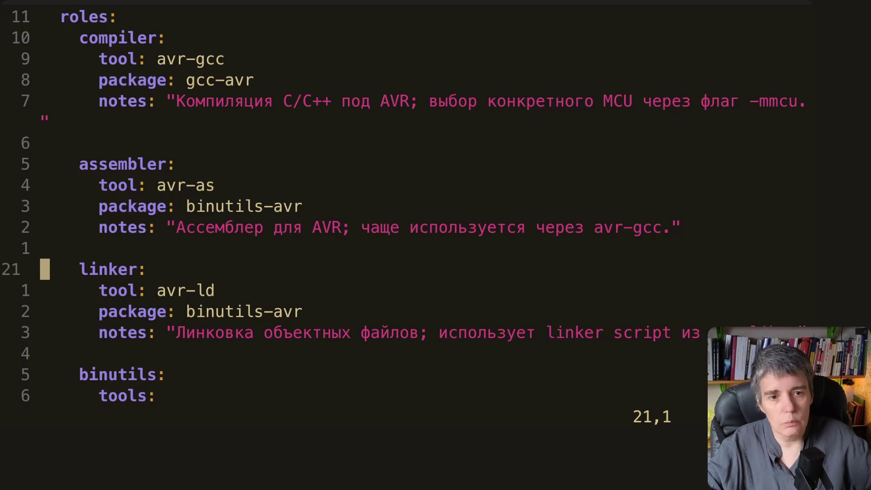
Go back to the top and walk the name field and the target block's architecture, abi and os fields.
key("j")
key("k")
key("j")
key("j")
key("j")
key("j")
key("k")
key("k")
key("k")
key("k")
key("k")
key("k")
key("k")
key("k")
key("k")
key("k")
key("k")
key("k")
key("k")
key("k")
key("k")
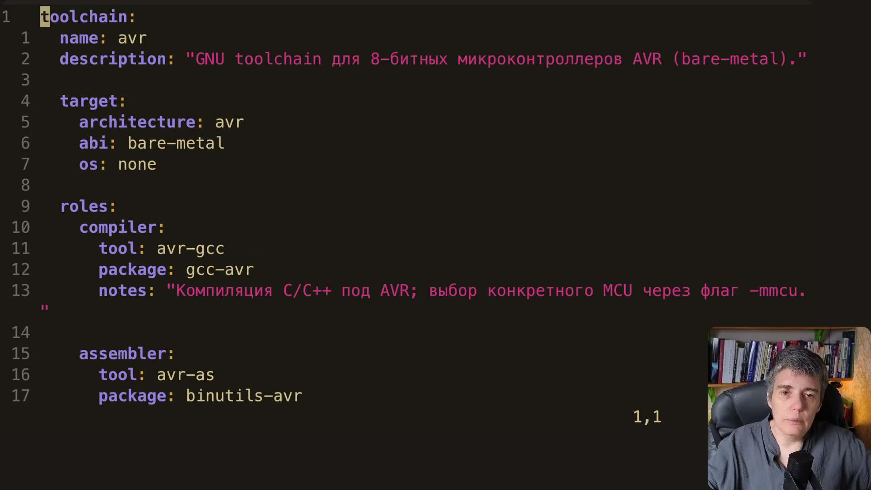
key("j")
key("j")
key("j")
key("k")
key("k")
key("k")
key("j")
key("l")
key("l")
key("l")
key("l")
key("l")
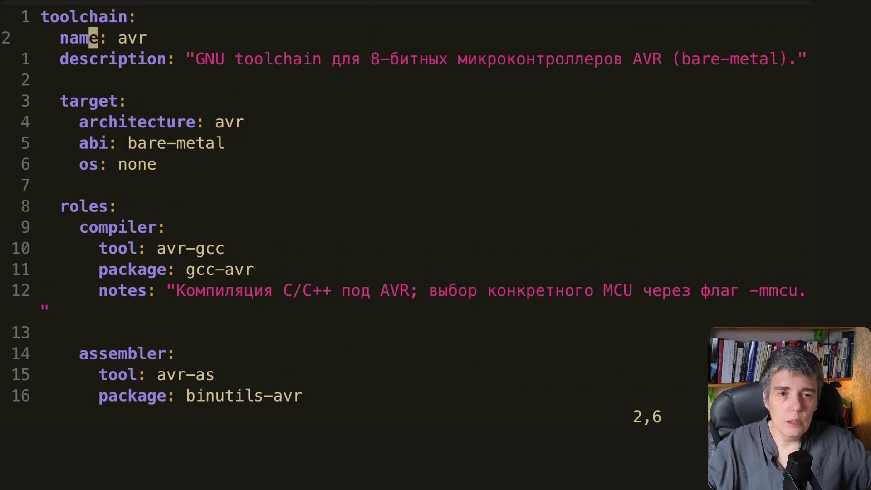
key("j")
key("j")
key("j")
key("j")
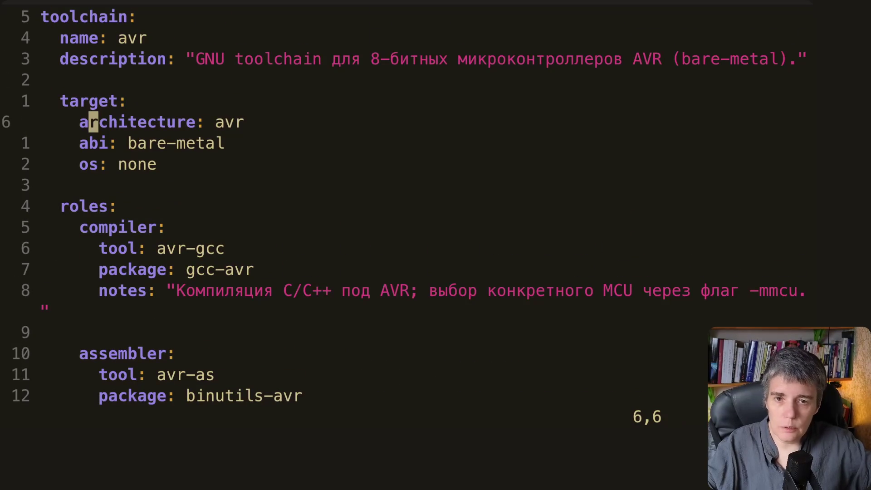
key("k")
key("j")
key("j")
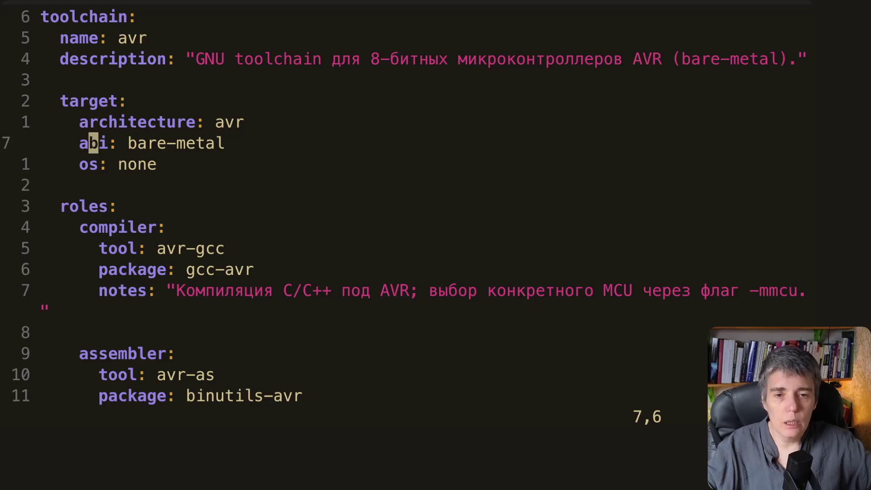
key("j")
key("k")
key("k")
key("j")
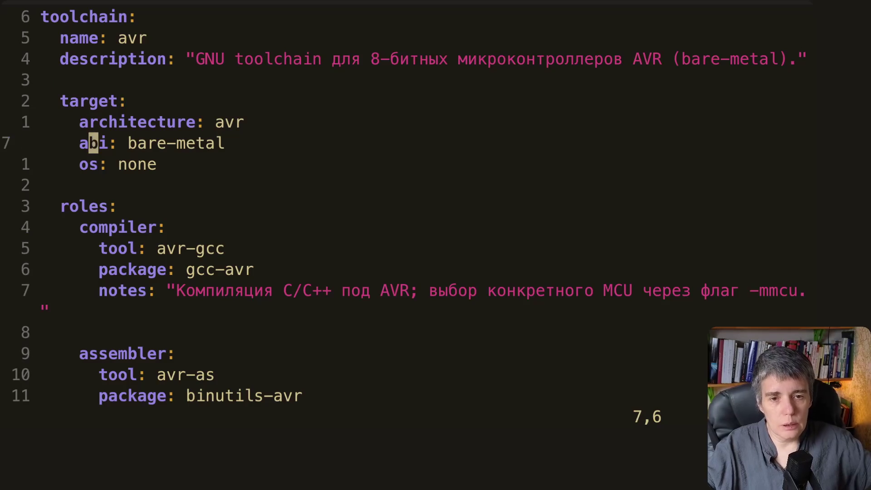
key("j")
key("j")
Move between the target section, the roles line and the compiler role's tool line.
key("j")
key("j")
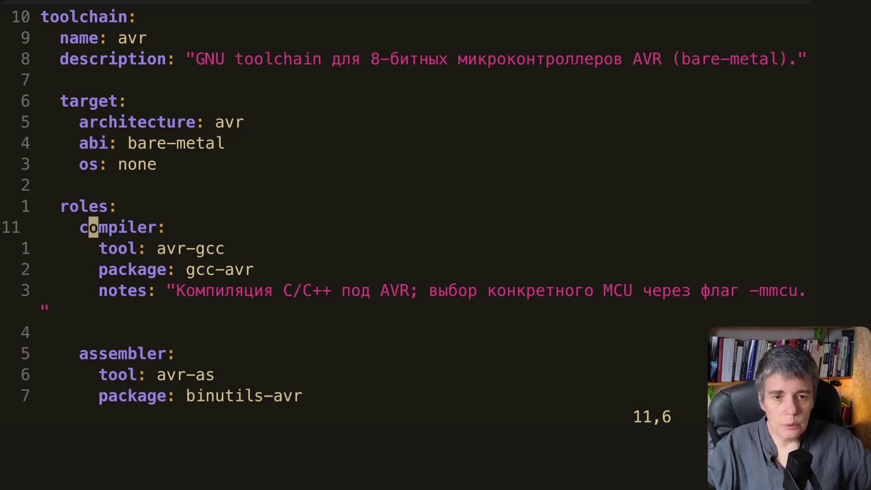
key("k")
key("k")
key("k")
key("k")
key("k")
key("j")
key("k")
key("k")
key("j")
key("j")
key("j")
key("j")
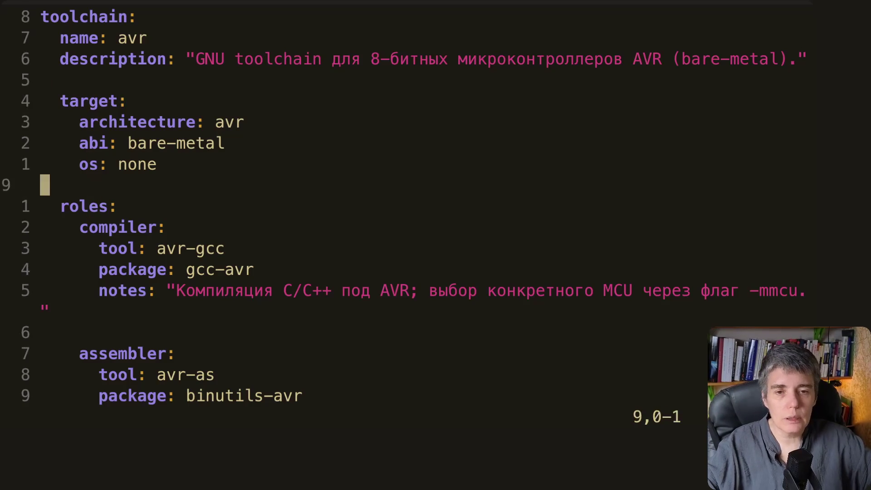
key("j")
key("j")
key("j")
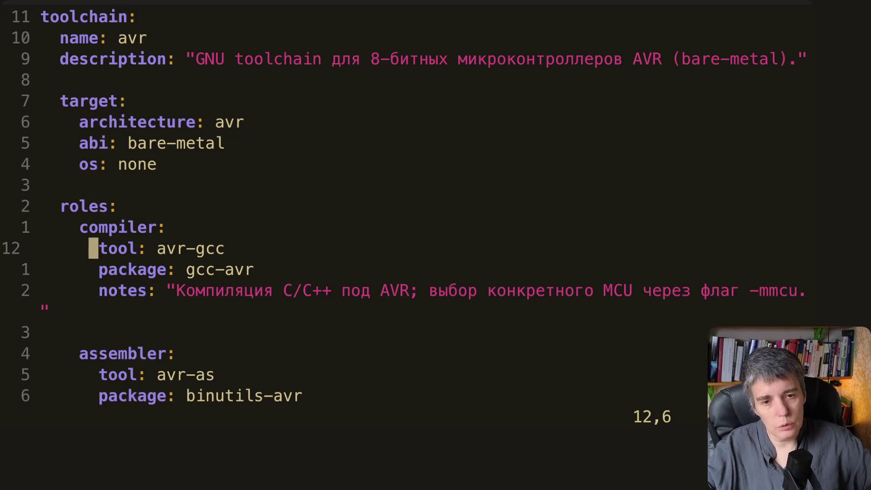
key("k")
key("k")
key("j")
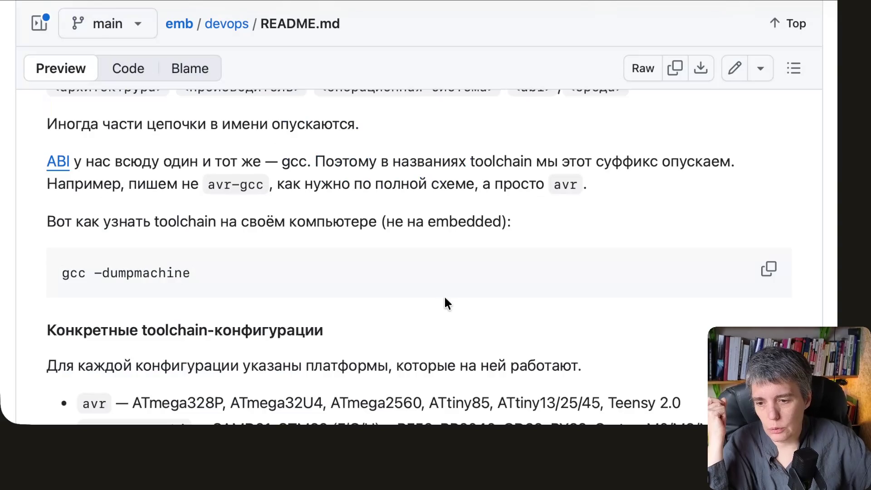
scroll(444, 295, "down", 5)
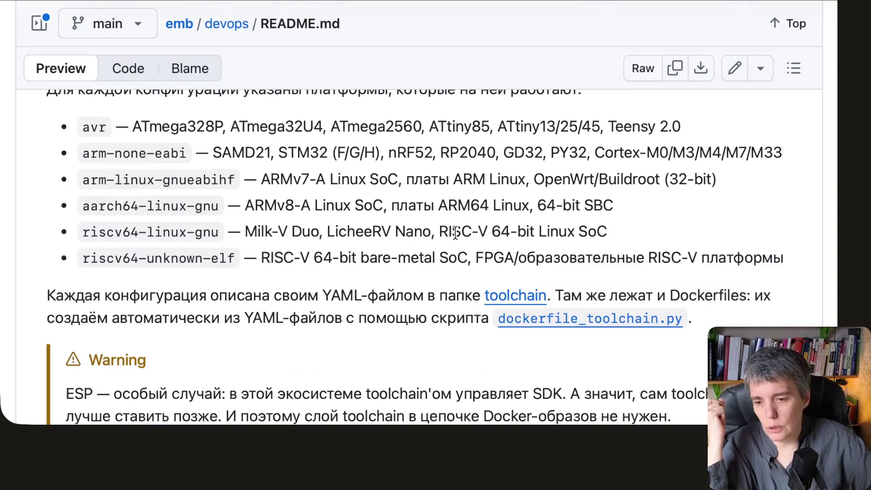
scroll(444, 295, "down", 3)
scroll(454, 235, "up", 2)
scroll(455, 235, "up", 3)
scroll(454, 235, "down", 3)
scroll(454, 234, "down", 3)
scroll(454, 235, "down", 8)
scroll(454, 235, "down", 2)
scroll(454, 231, "down", 2)
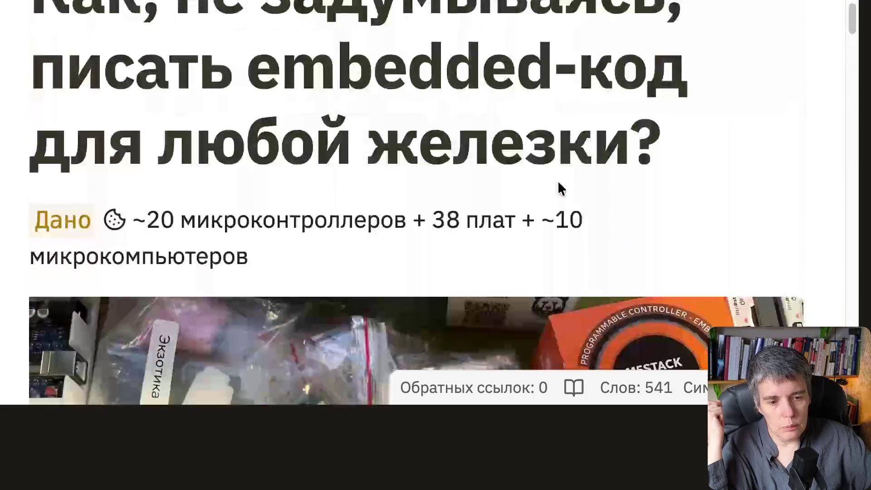
scroll(558, 180, "down", 5)
scroll(558, 181, "down", 3)
scroll(558, 181, "down", 3)
scroll(558, 181, "down", 3)
scroll(558, 181, "down", 3)
scroll(558, 181, "down", 4)
scroll(556, 193, "down", 4)
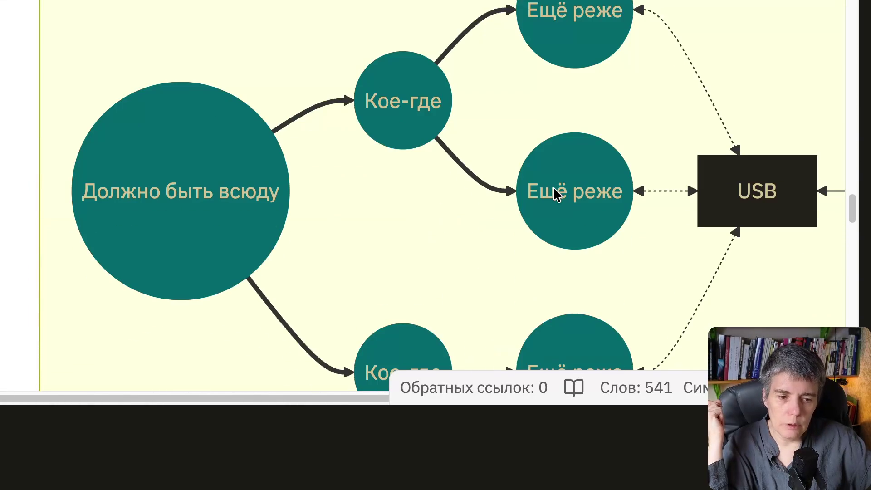
scroll(556, 193, "down", 2)
scroll(556, 193, "down", 1)
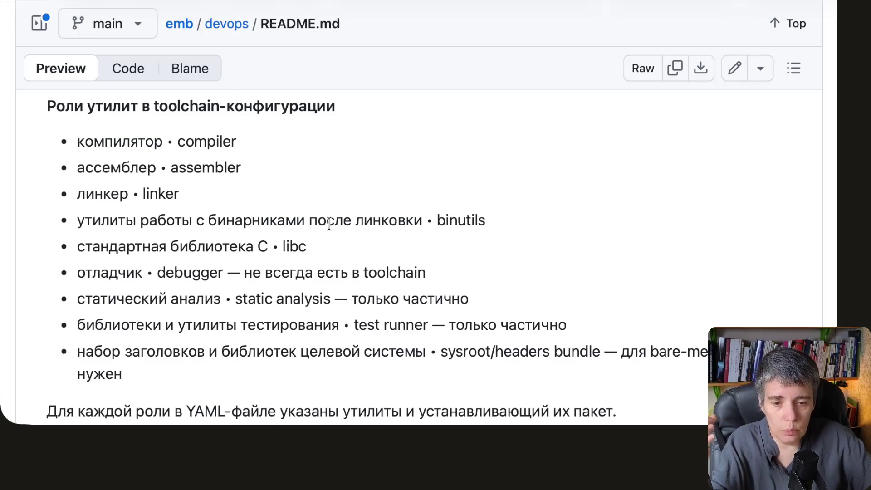
scroll(754, 301, "up", 1)
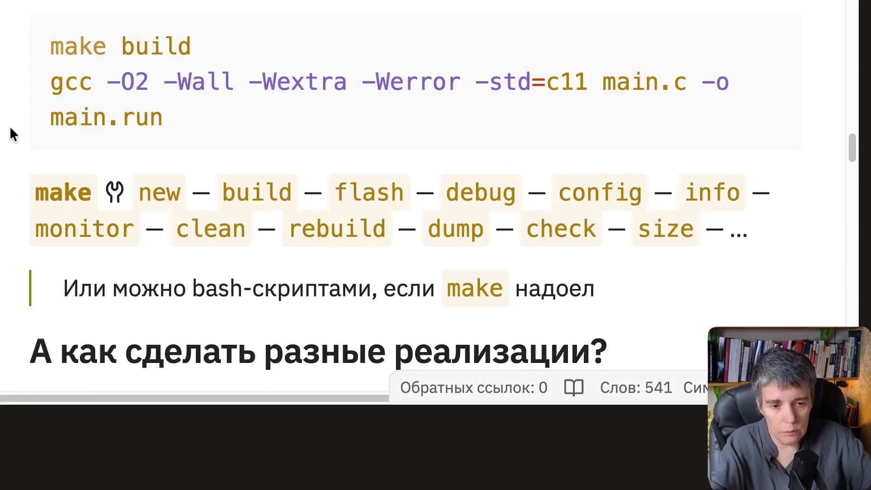
scroll(10, 126, "up", 5)
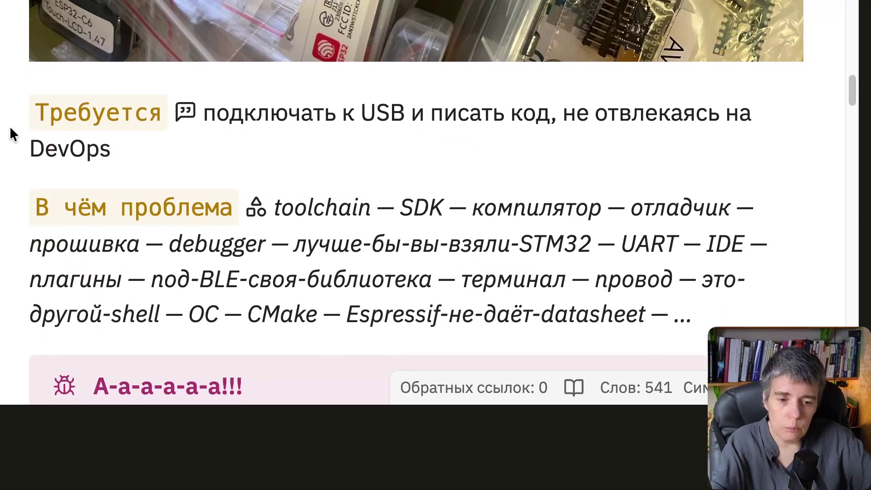
scroll(10, 126, "up", 2)
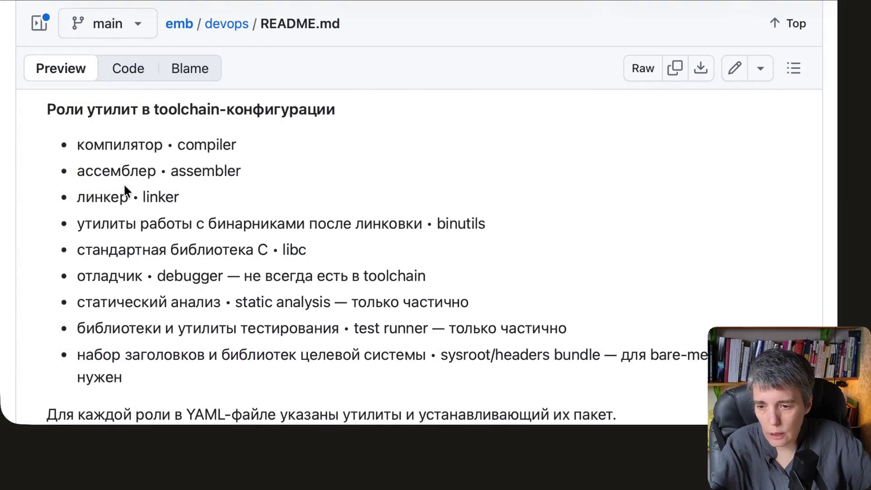
left_click_drag(129, 199, 79, 198)
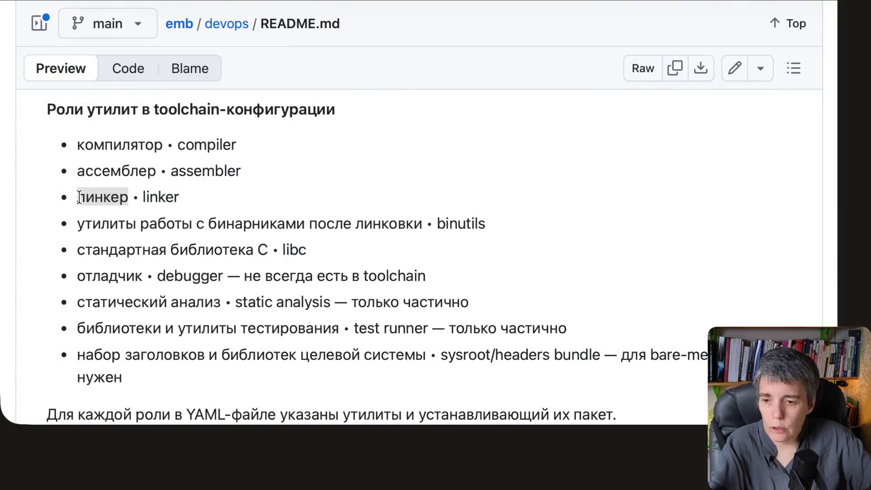
left_click(176, 196)
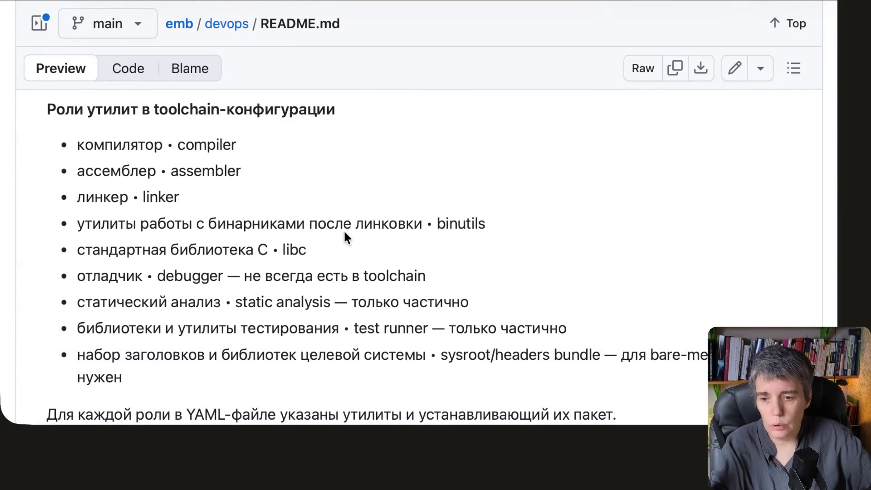
scroll(344, 229, "down", 1)
scroll(344, 230, "down", 1)
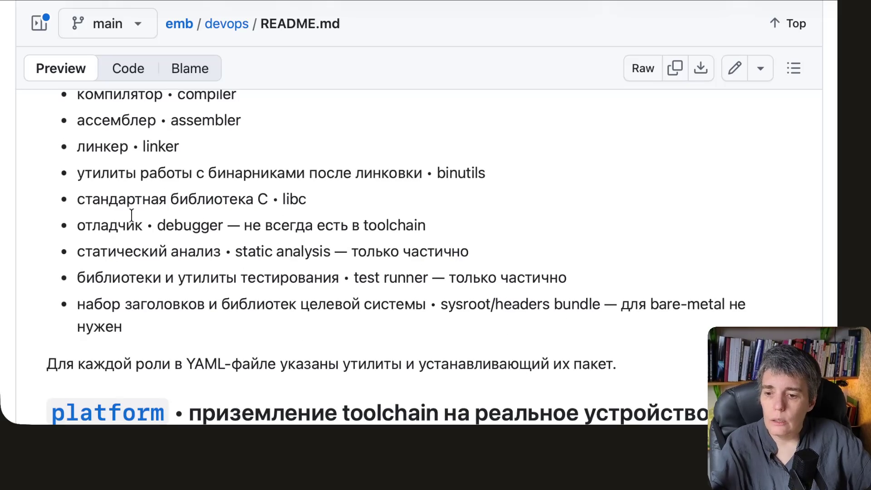
left_click_drag(271, 199, 76, 203)
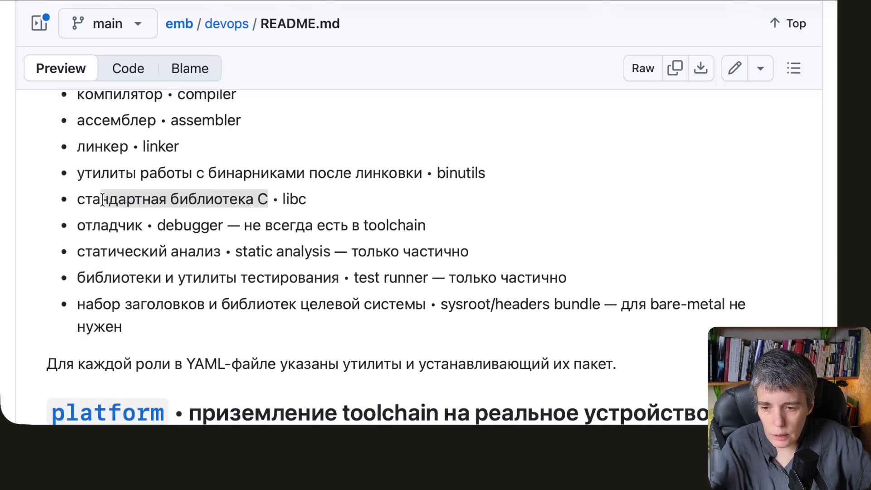
left_click(304, 197)
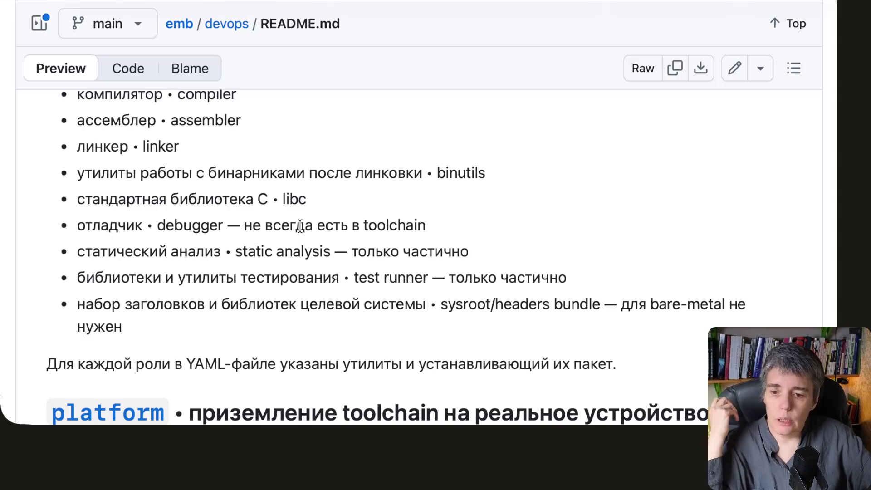
left_click_drag(306, 199, 286, 201)
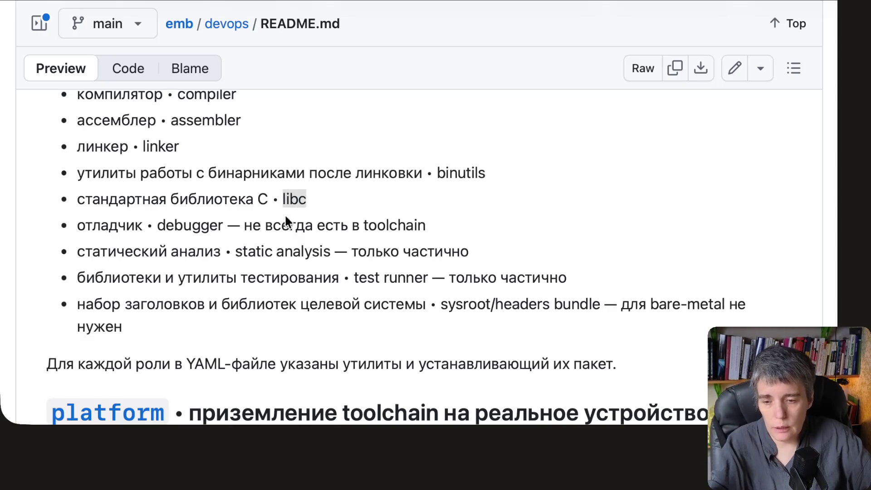
left_click(282, 263)
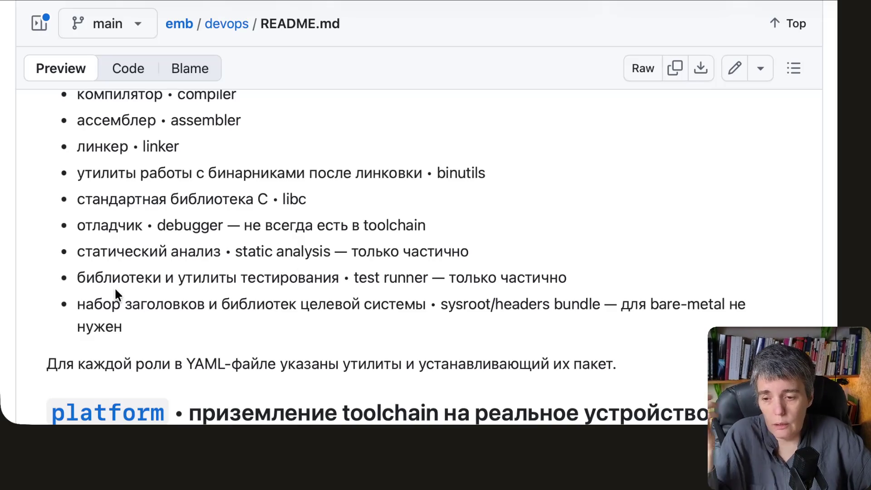
left_click_drag(223, 253, 114, 254)
left_click(354, 279)
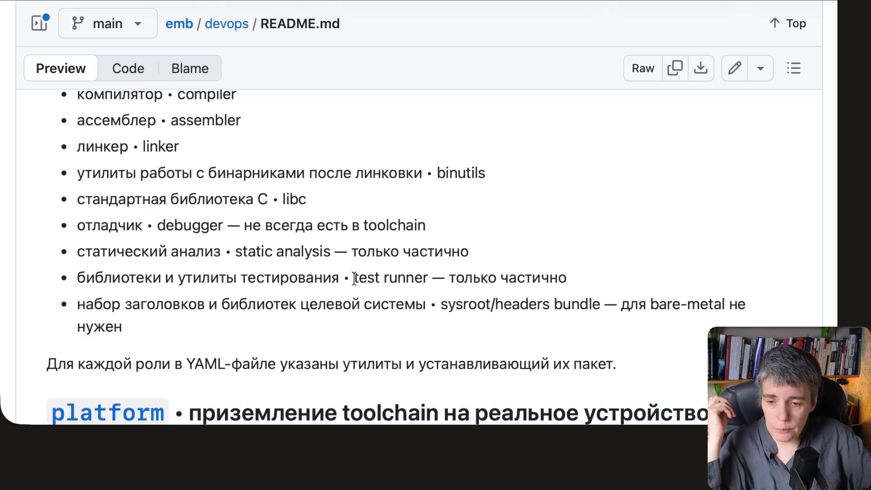
scroll(353, 279, "up", 1)
scroll(353, 279, "up", 1)
scroll(354, 279, "up", 1)
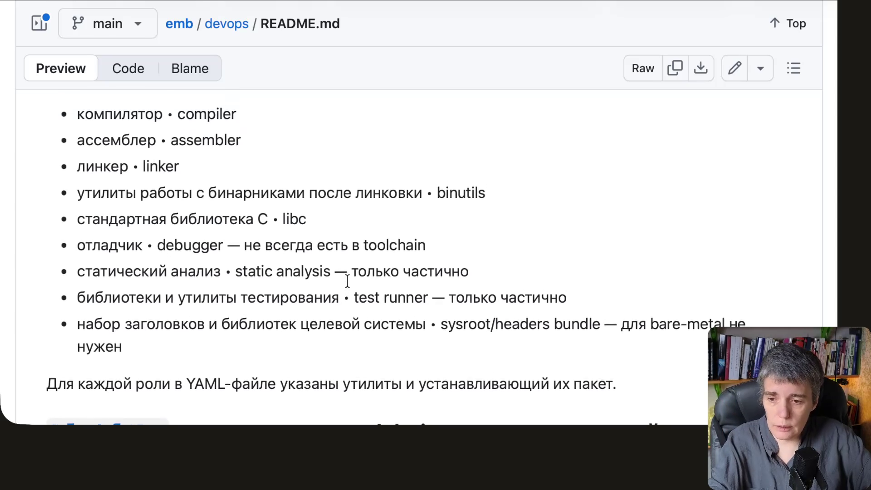
scroll(349, 286, "up", 1)
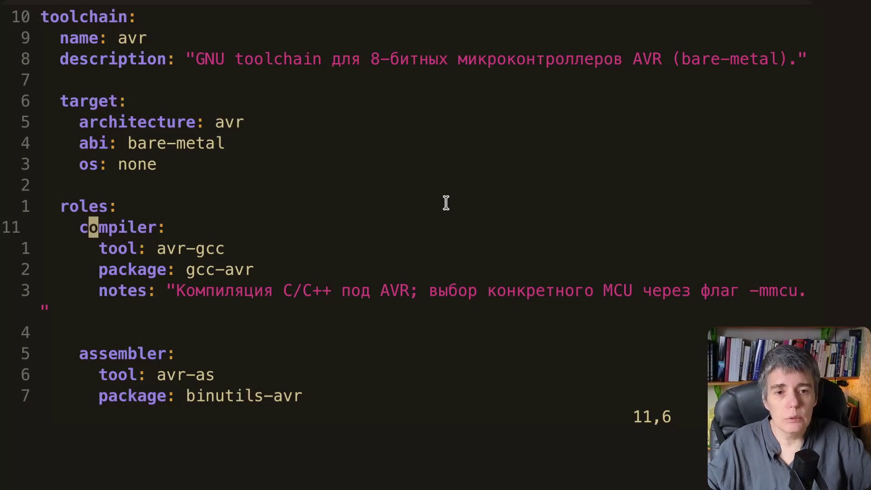
key("k")
key("j")
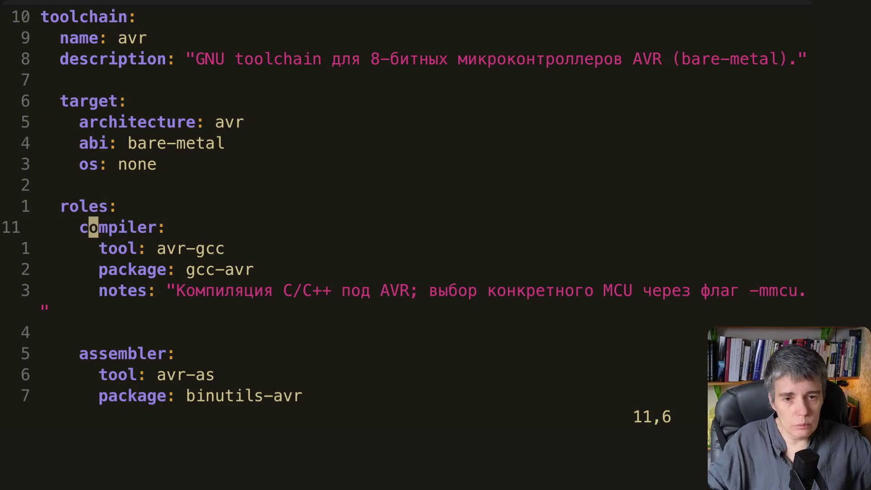
key("j")
key("l")
key("l")
key("l")
key("l")
key("l")
key("l")
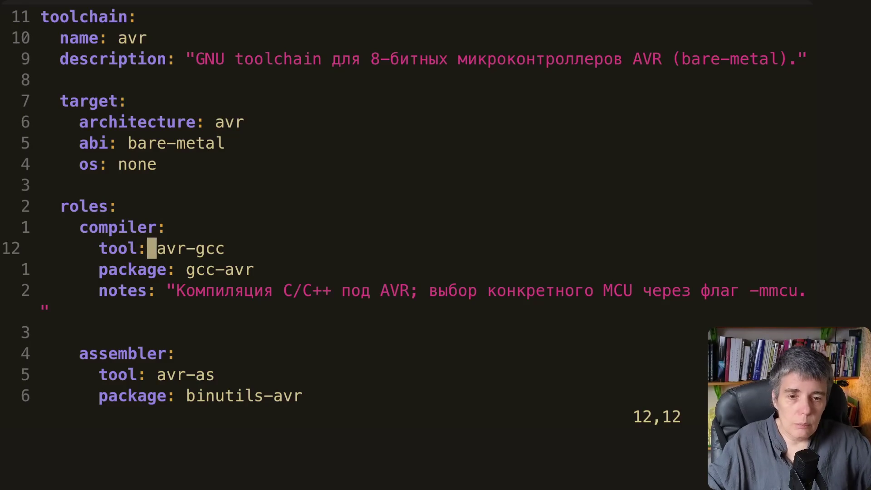
key("l")
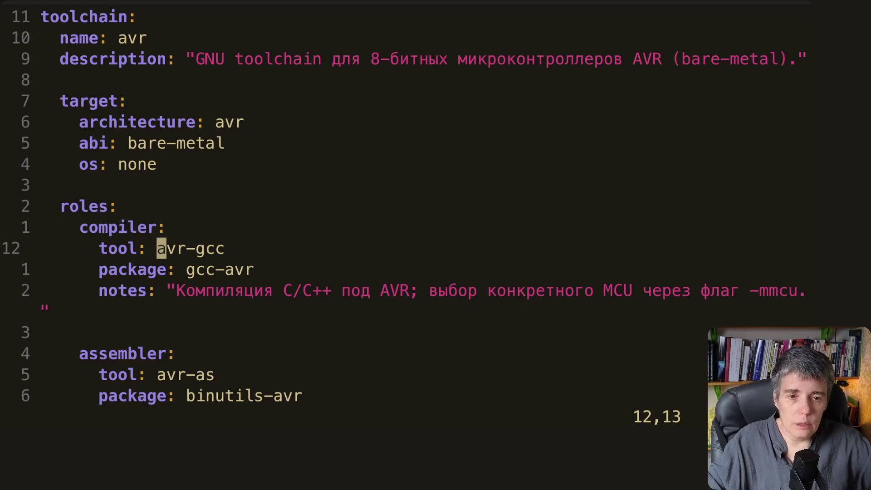
key("j")
key("j")
key("k")
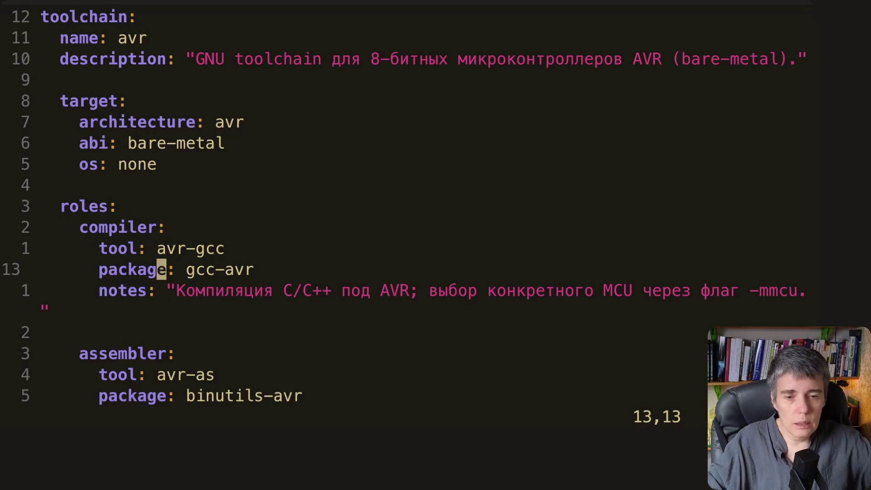
key("l")
key("l")
key("l")
key("l")
key("h")
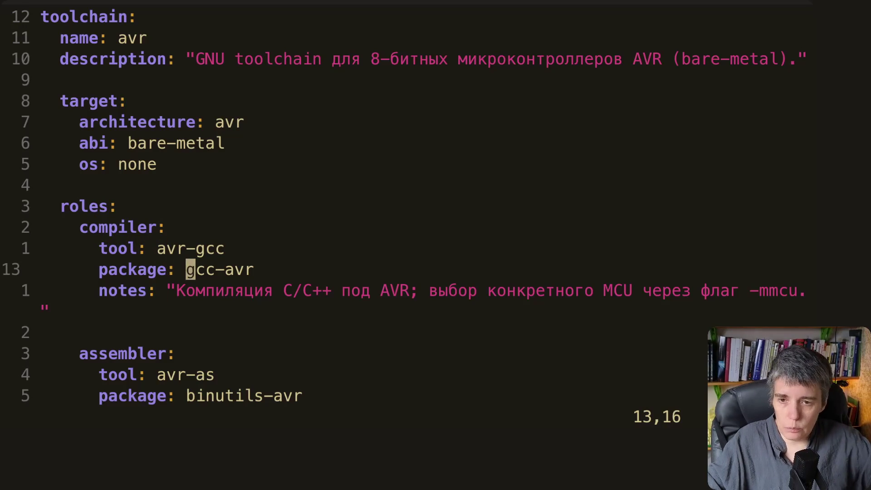
key("h")
key("j")
key("j")
key("j")
key("j")
key("j")
key("j")
key("j")
key("j")
key("j")
key("j")
key("j")
key("j")
key("j")
key("j")
key("j")
key("j")
key("j")
key("j")
key("j")
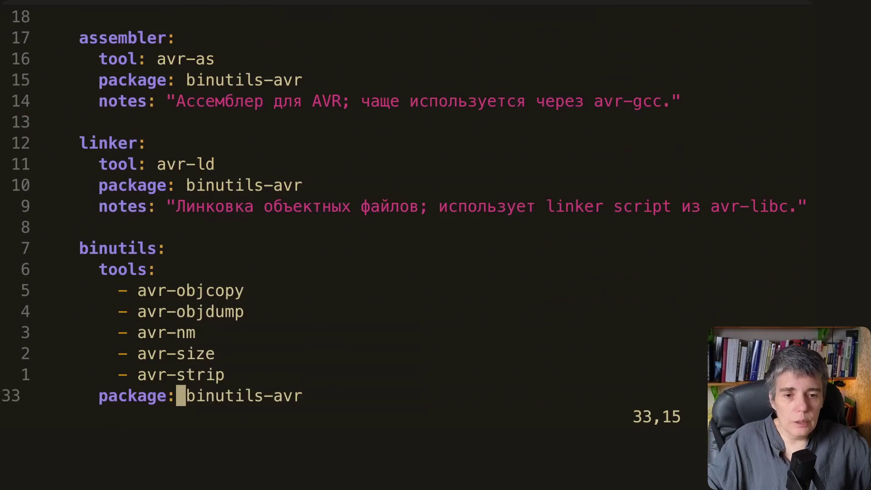
key("j")
key("j")
key("j")
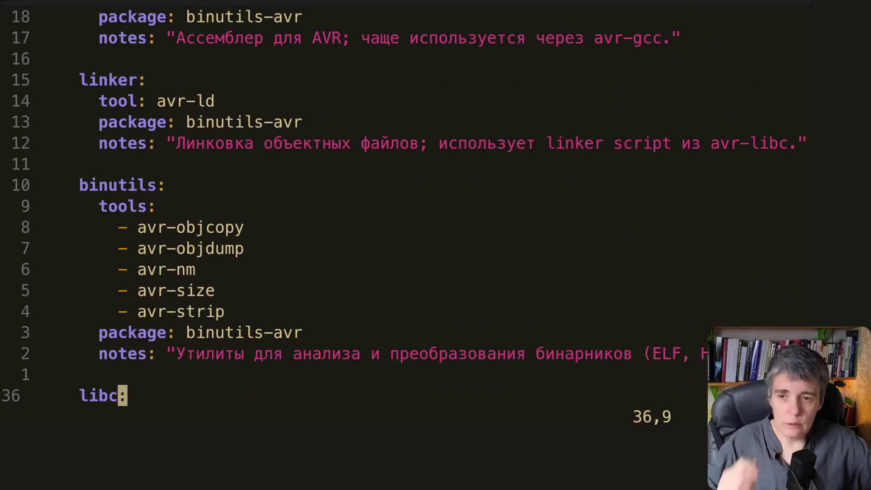
key("k")
key("k")
key("k")
key("k")
key("k")
key("k")
key("k")
key("k")
key("k")
key("k")
key("j")
key("j")
key("j")
key("j")
key("j")
key("j")
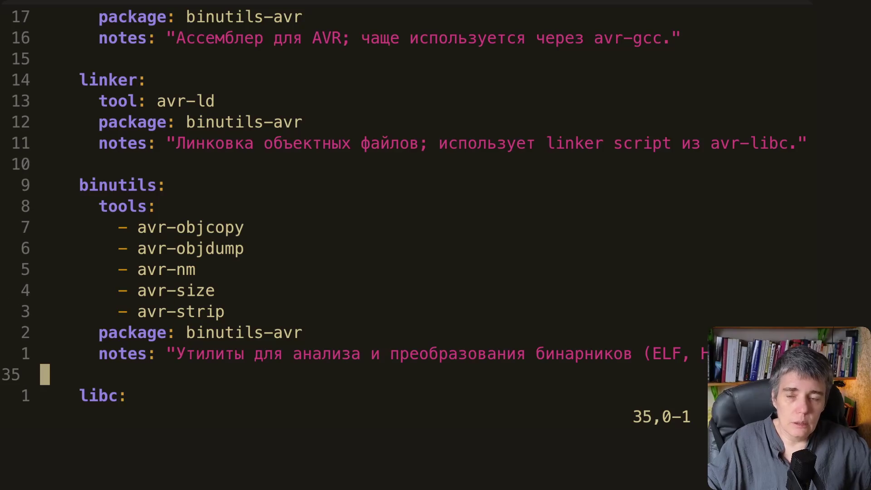
key("j")
key("j")
key("j")
key("j")
key("j")
key("j")
key("j")
key("j")
key("j")
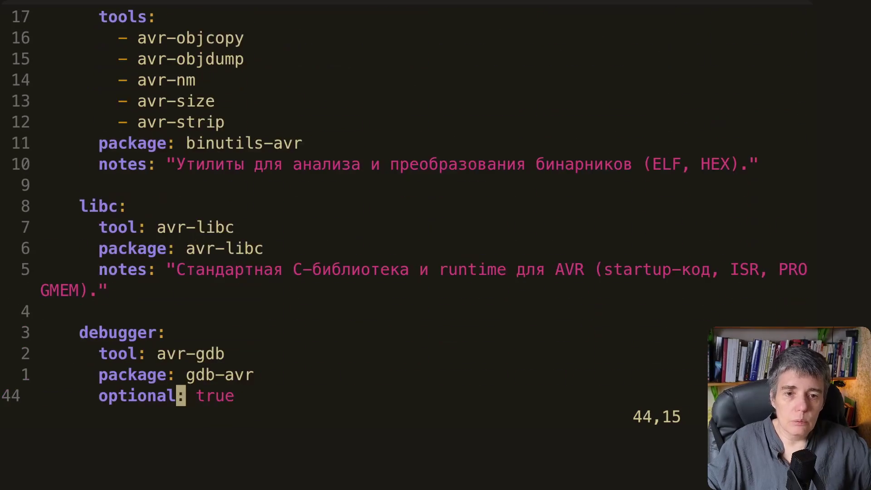
key("j")
key("j")
key("j")
key("k")
key("k")
key("k")
key("k")
key("k")
key("j")
key("j")
key("j")
key("j")
key("j")
key("j")
key("j")
key("j")
key("j")
key("j")
key("j")
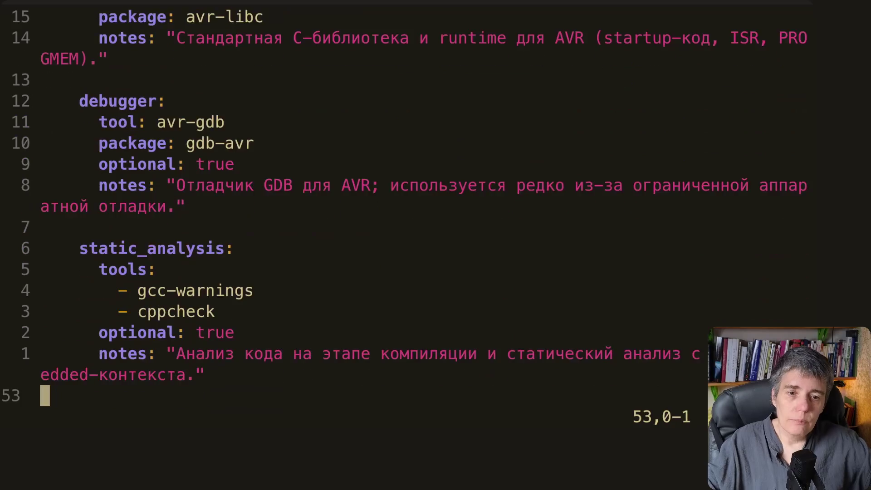
key("j")
key("j")
key("j")
key("j")
key("j")
key("k")
key("k")
key("k")
key("k")
key("k")
key("k")
key("k")
key("k")
key("j")
key("j")
key("j")
key("j")
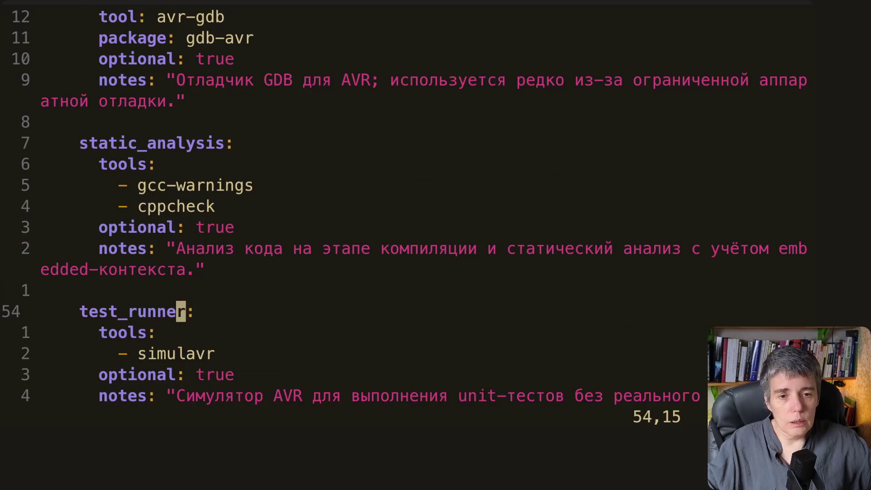
key("k")
key("k")
key("k")
key("k")
key("k")
key("k")
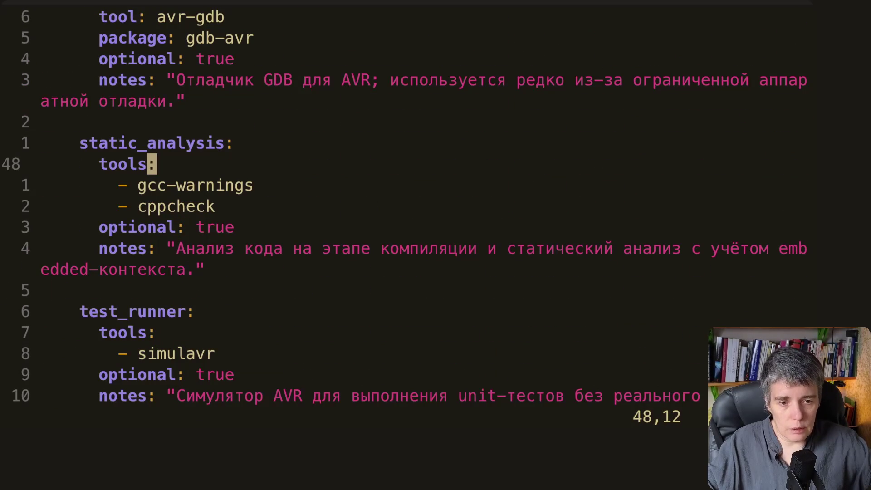
key("j")
key("j")
key("k")
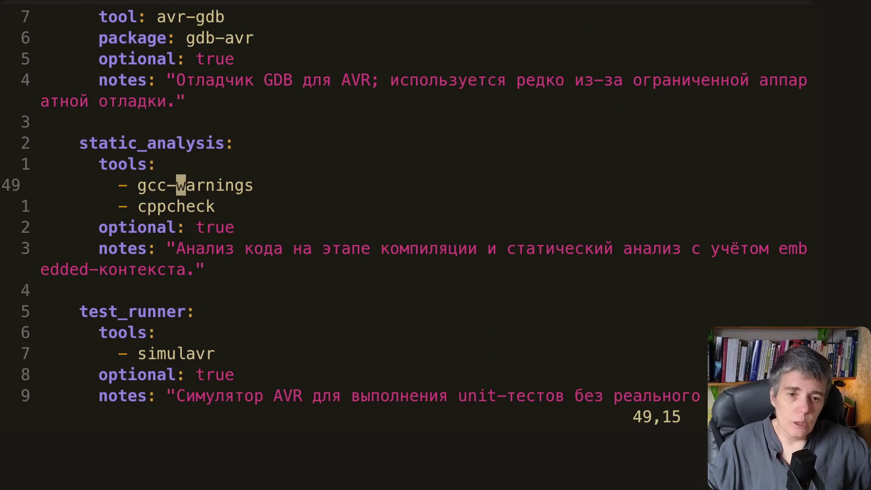
key("k")
key("k")
key("j")
key("j")
key("j")
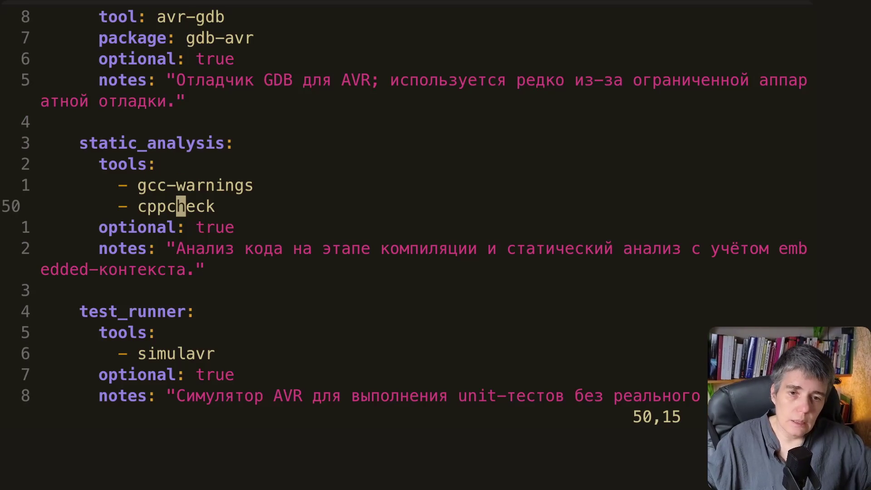
key("k")
key("k")
key("k")
key("j")
key("j")
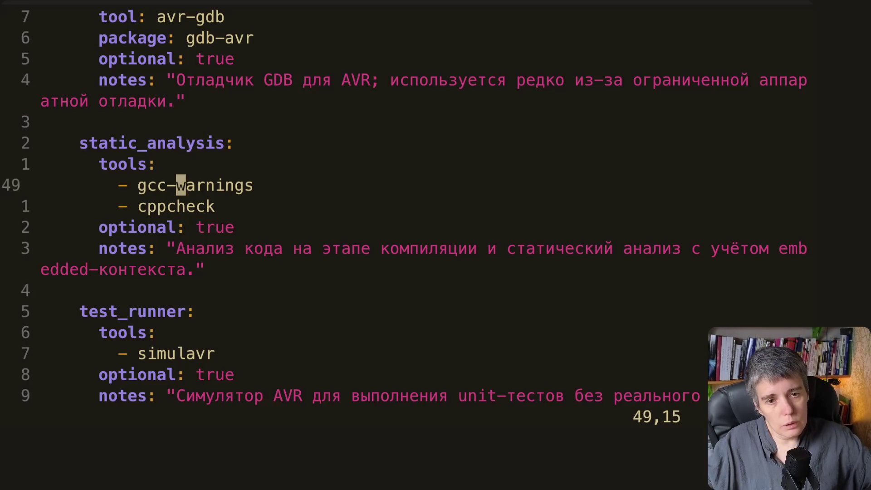
key("j")
key("k")
key("k")
key("k")
key("k")
key("k")
key("k")
key("k")
key("k")
key("k")
key("k")
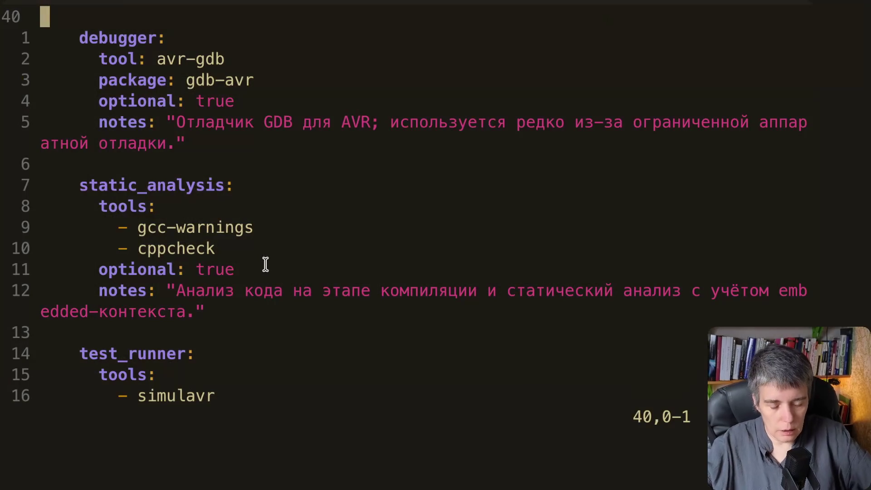
type(":q")
Close avr.yaml, change into the utils folder, list it and open dockerfile_toolchain.py in Vim.
key("Return")
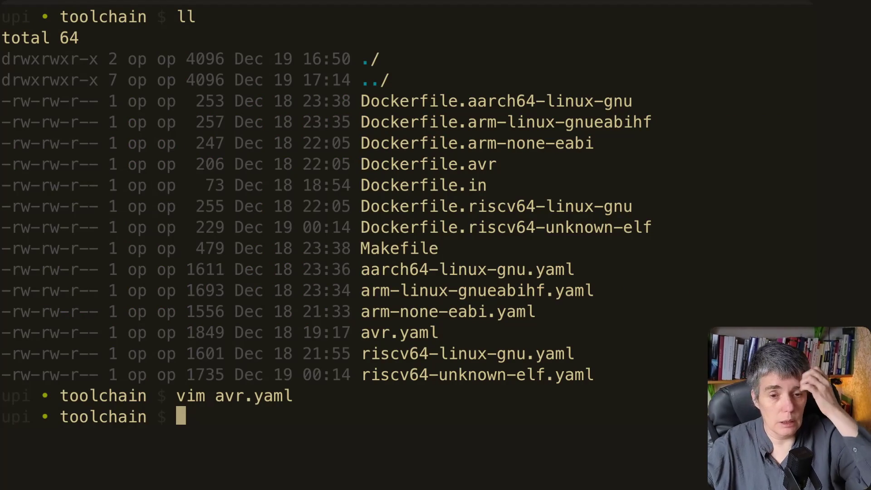
type("cd ..")
key("Return")
type("cd utils/")
key("Return")
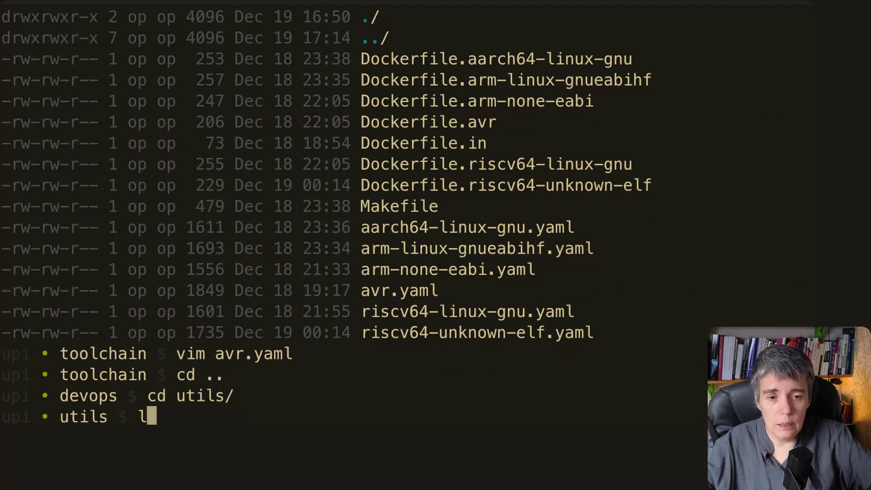
type("ll")
key("Return")
type("vim ")
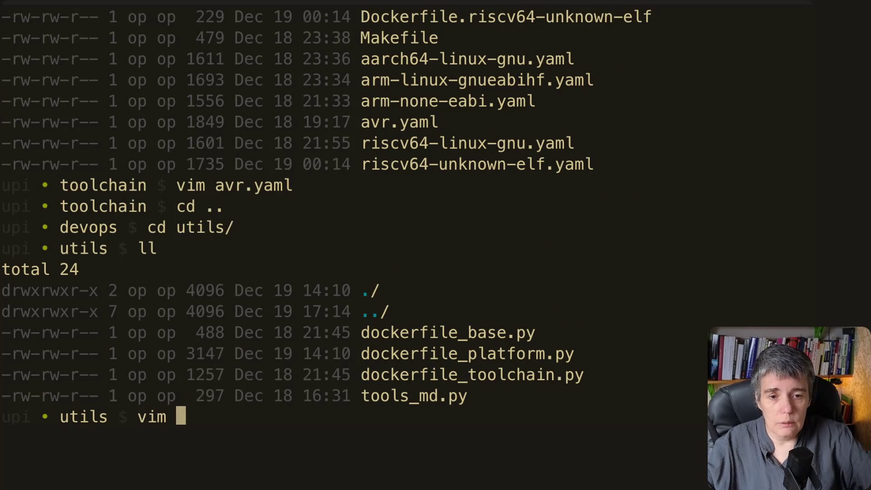
type("do")
key("Tab")
type("t")
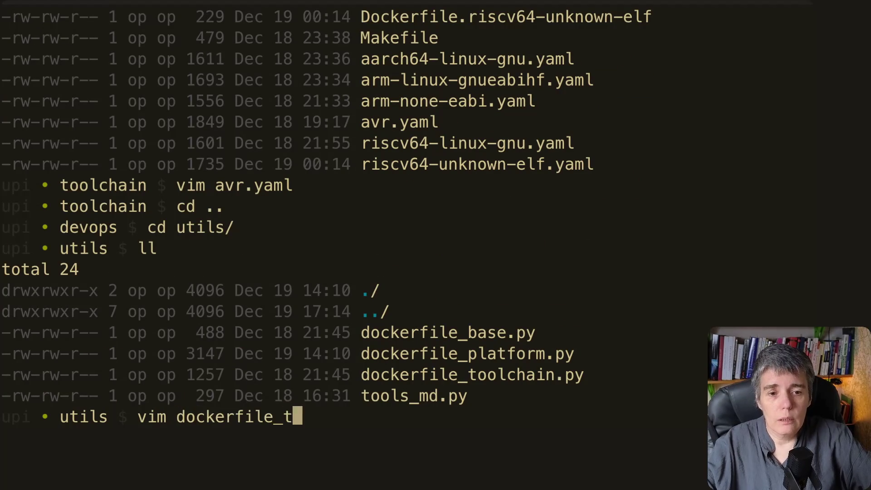
key("Tab")
key("Return")
type("gg")
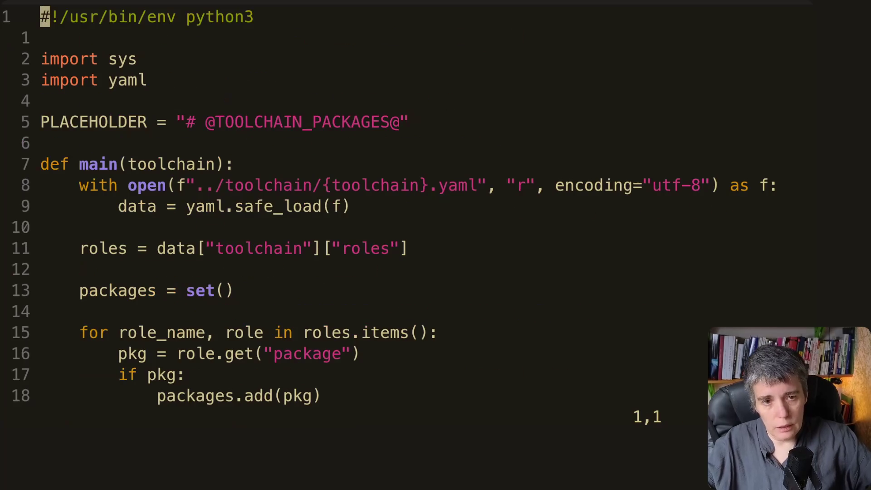
Read the YAML loading, roles lookup, packages set, package-collecting loop and empty-packages check.
key("j")
key("j")
key("j")
key("j")
key("j")
key("j")
key("j")
key("j")
key("j")
key("j")
key("j")
key("j")
key("j")
key("j")
key("j")
key("j")
key("j")
key("k")
key("k")
key("k")
key("k")
key("k")
key("k")
key("k")
key("k")
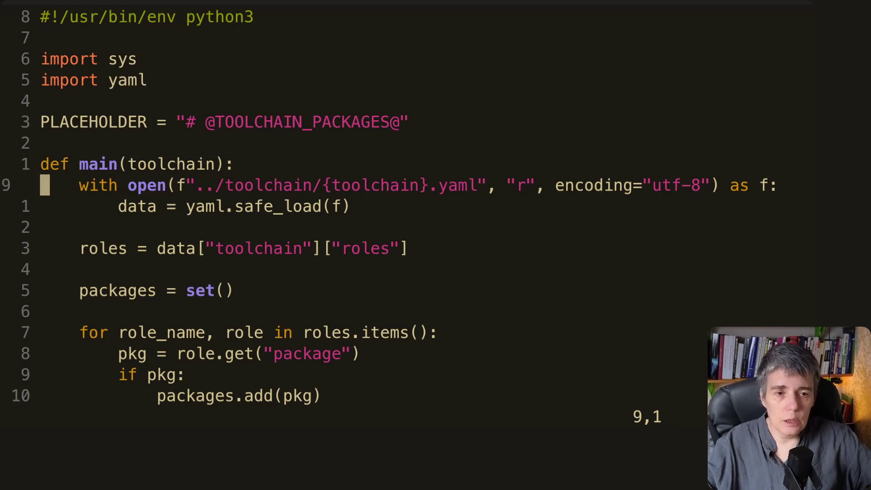
key("j")
key("k")
key("j")
key("j")
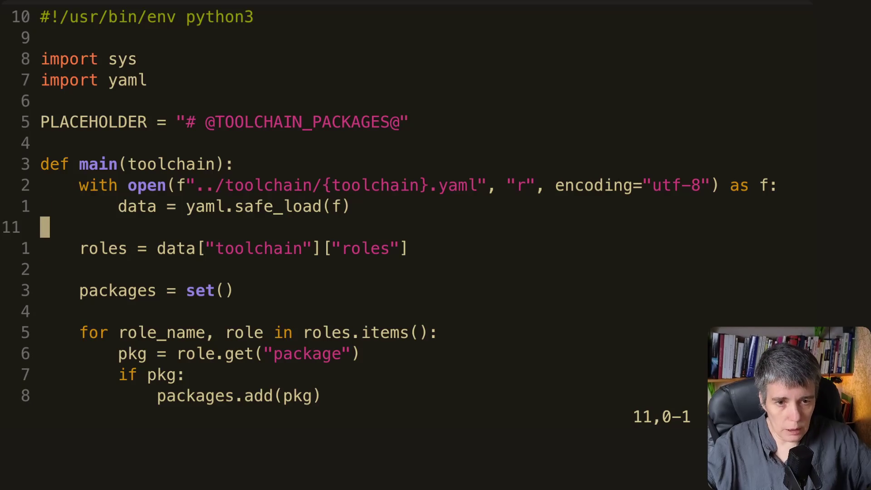
key("k")
key("j")
key("j")
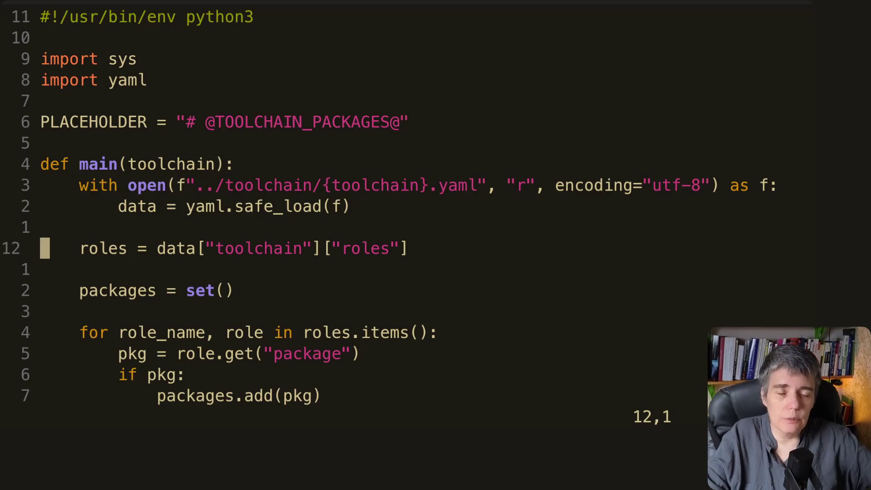
key("j")
key("k")
key("k")
key("j")
key("j")
key("j")
key("j")
key("j")
key("k")
key("k")
key("k")
key("k")
key("j")
key("j")
key("j")
key("j")
key("j")
key("j")
key("j")
key("j")
key("j")
key("j")
key("j")
key("j")
key("k")
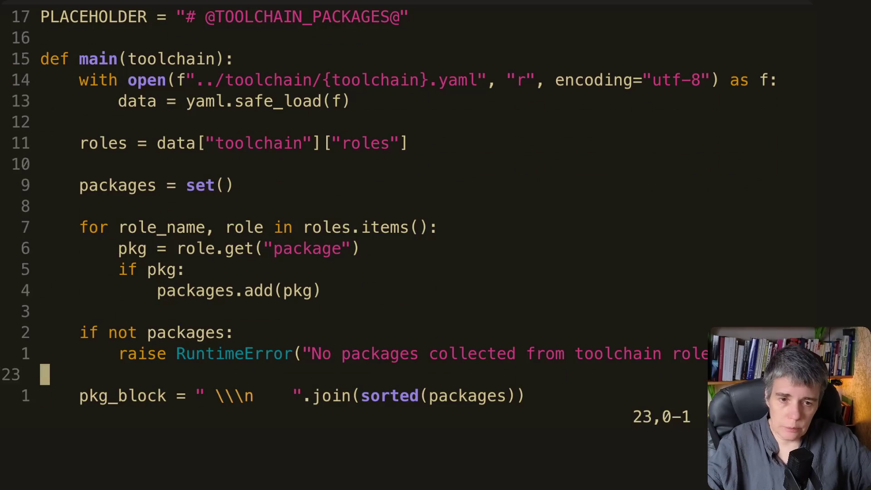
key("k")
key("k")
key("k")
key("k")
key("k")
key("j")
key("j")
key("j")
key("j")
key("j")
key("j")
key("j")
key("j")
key("j")
key("k")
key("k")
key("k")
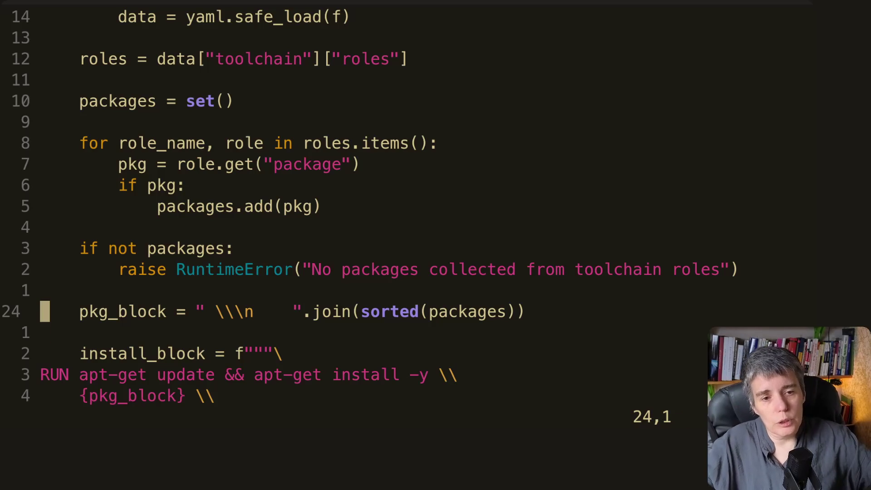
Read the Dockerfile.in template read, install_block, PLACEHOLDER check and main entry, then close the script.
key("j")
key("j")
key("j")
key("j")
key("j")
key("j")
key("j")
key("j")
key("k")
key("k")
key("k")
key("k")
key("k")
key("j")
key("j")
key("j")
key("j")
key("j")
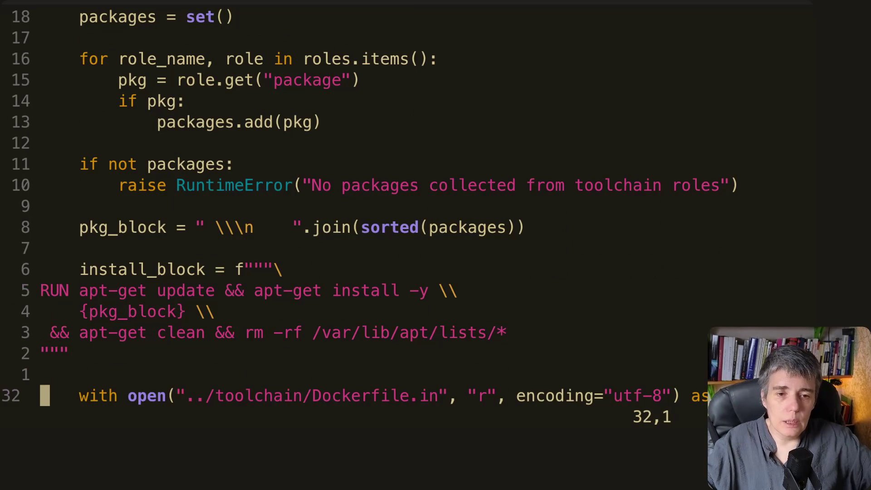
key("j")
key("j")
key("k")
key("k")
key("k")
key("k")
key("k")
key("k")
key("k")
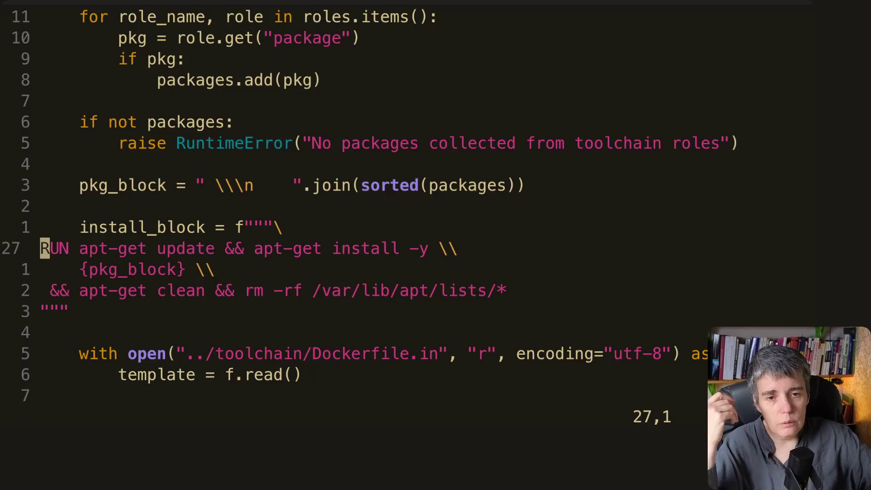
key("k")
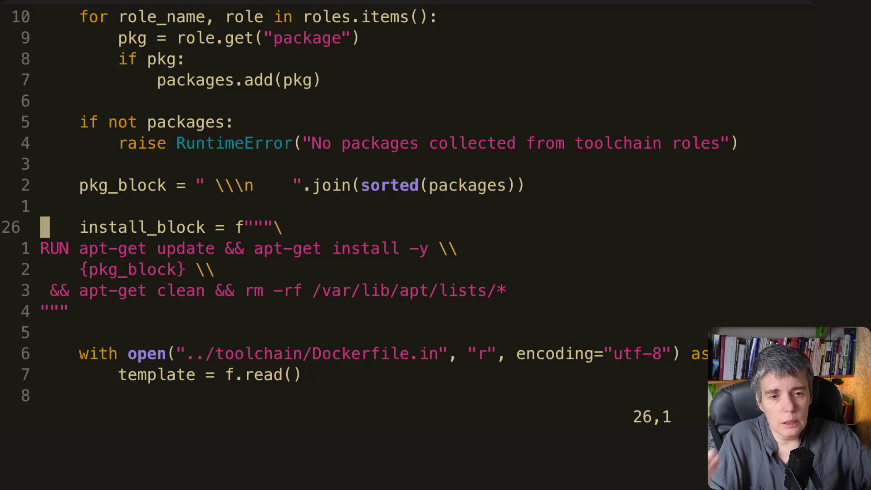
key("j")
key("j")
key("j")
key("j")
key("j")
key("j")
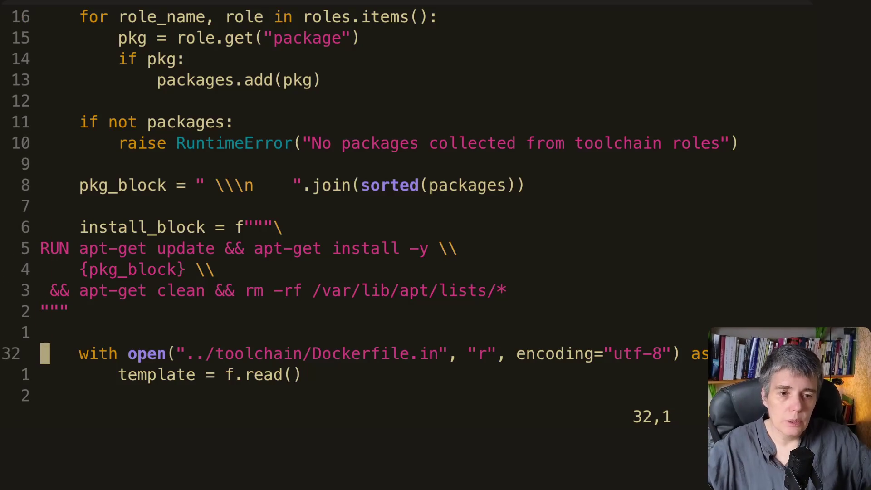
key("j")
key("j")
key("j")
key("j")
key("j")
key("j")
key("j")
key("j")
key("k")
key("k")
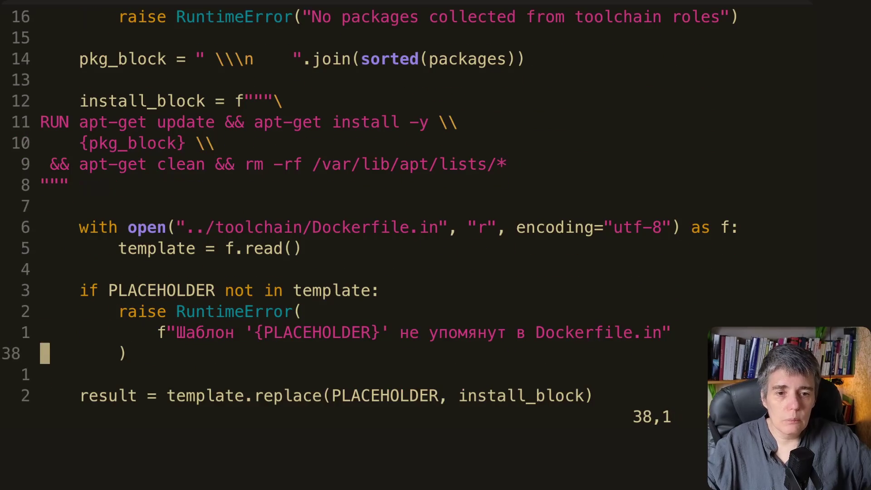
key("j")
key("j")
key("j")
key("j")
key("j")
key("k")
key("k")
key("k")
key("k")
key("k")
key("j")
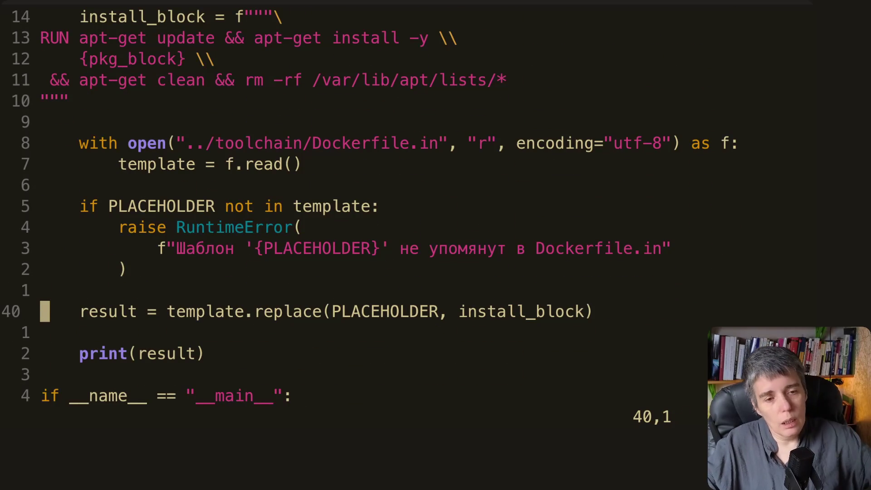
key("j")
key("k")
key("k")
key("k")
key("k")
key("k")
key("j")
key("j")
key("j")
key("j")
key("j")
key("j")
key("j")
key("j")
key("j")
key("j")
key("j")
key("j")
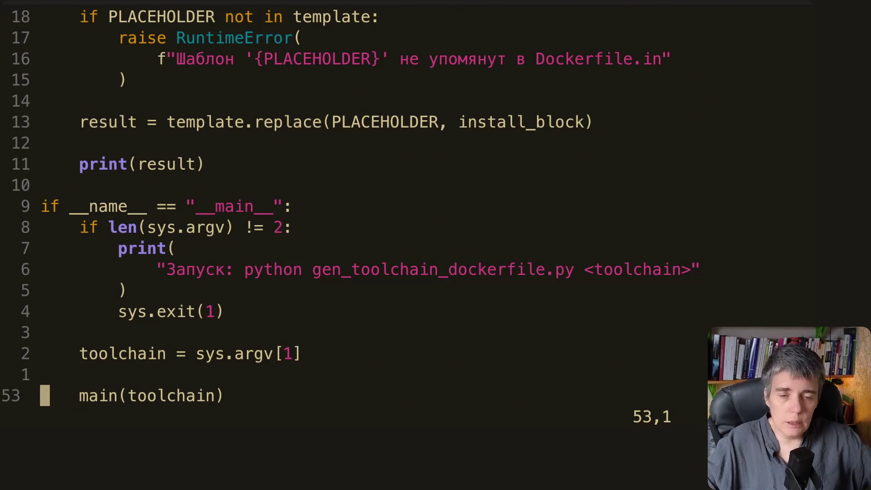
type(":q")
key("Return")
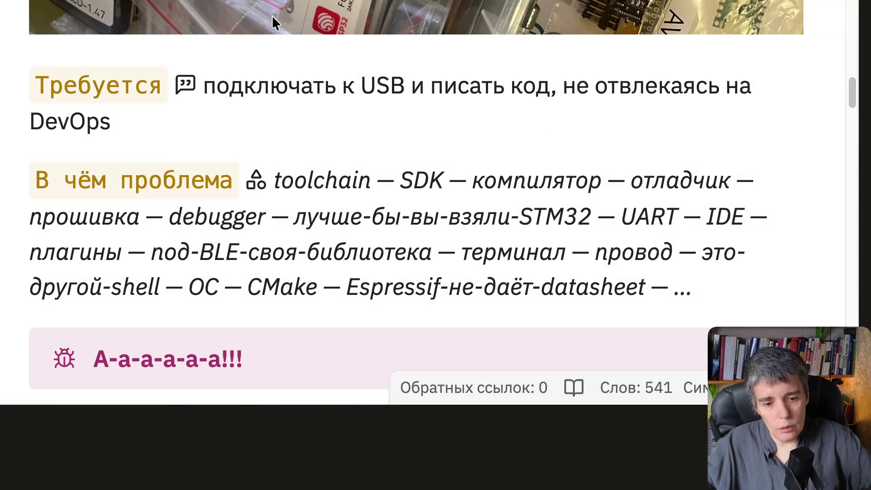
scroll(266, 115, "down", 3)
scroll(265, 115, "down", 3)
scroll(265, 115, "down", 1)
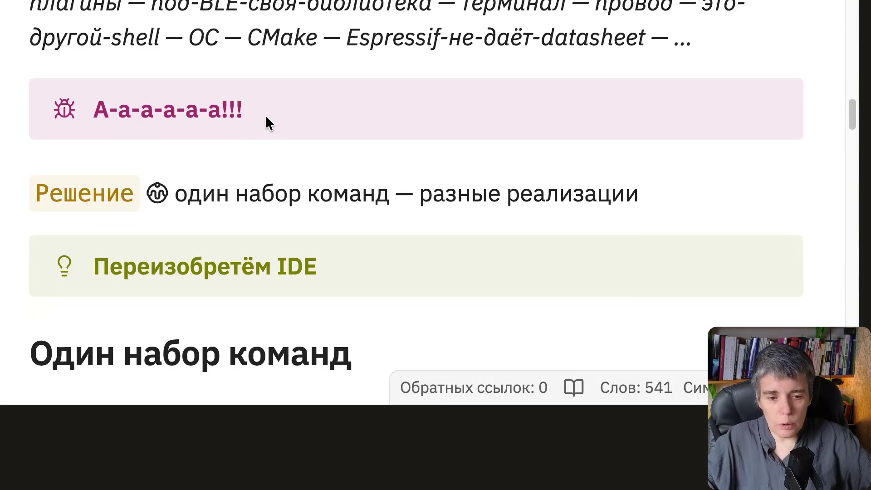
scroll(266, 116, "down", 1)
scroll(265, 116, "down", 2)
scroll(266, 114, "down", 1)
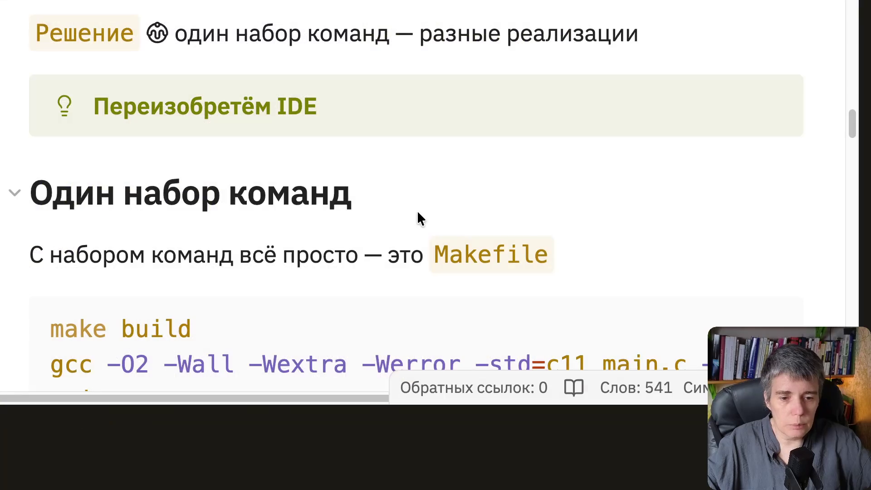
scroll(417, 209, "down", 2)
scroll(418, 208, "down", 1)
scroll(417, 209, "down", 4)
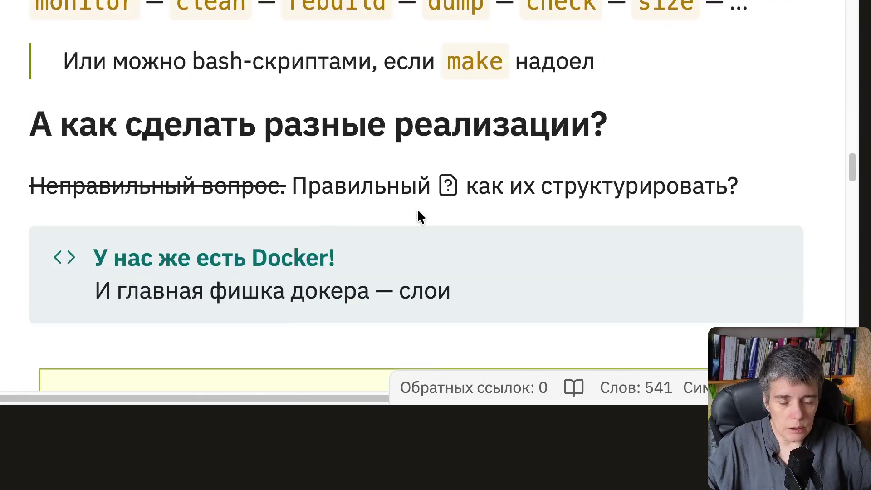
scroll(417, 209, "down", 5)
scroll(417, 209, "down", 2)
scroll(417, 208, "down", 3)
scroll(417, 209, "down", 4)
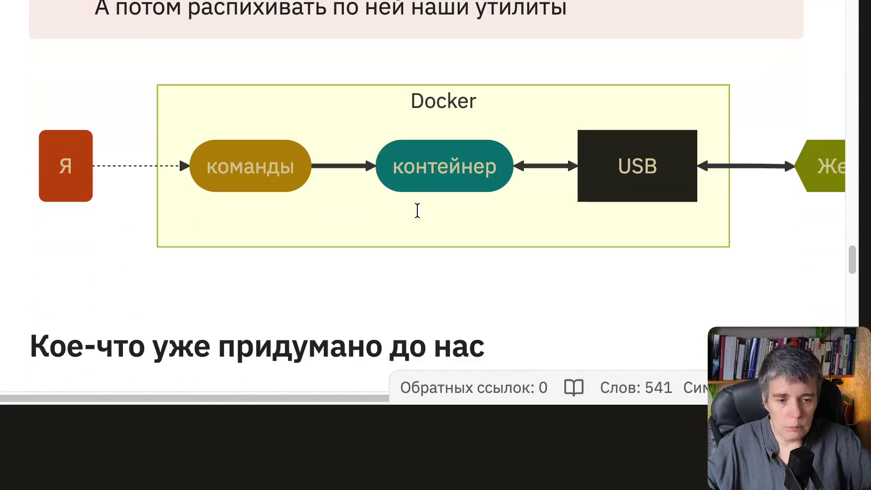
scroll(418, 208, "down", 1)
scroll(418, 209, "down", 3)
scroll(417, 209, "down", 4)
scroll(418, 209, "down", 1)
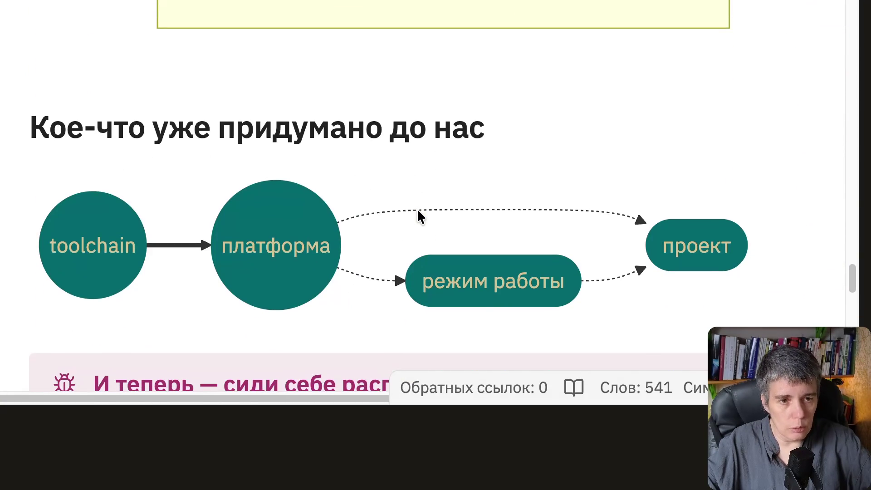
scroll(418, 209, "down", 1)
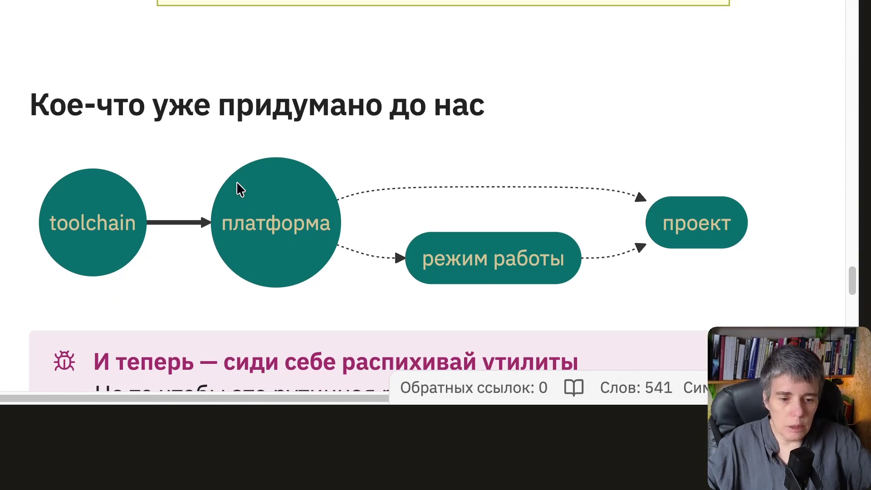
scroll(253, 230, "down", 5)
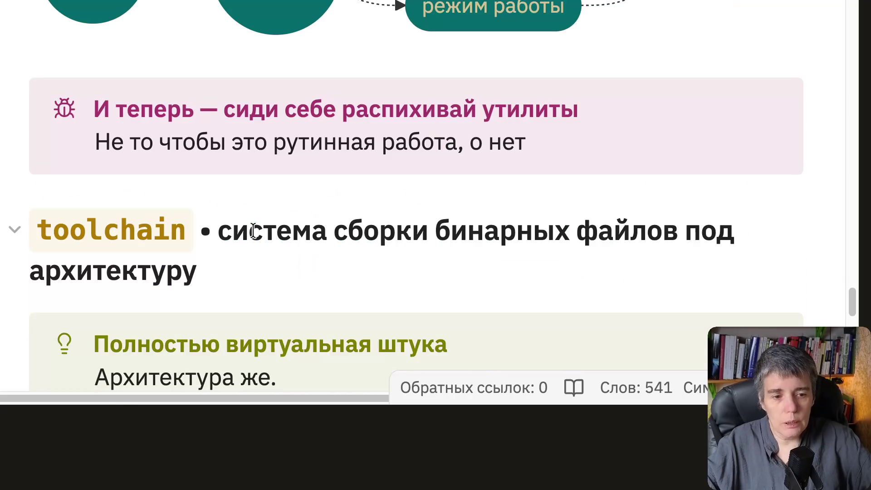
scroll(253, 230, "down", 3)
scroll(254, 231, "down", 4)
scroll(254, 230, "down", 4)
scroll(253, 229, "down", 1)
scroll(253, 228, "down", 3)
scroll(253, 229, "down", 6)
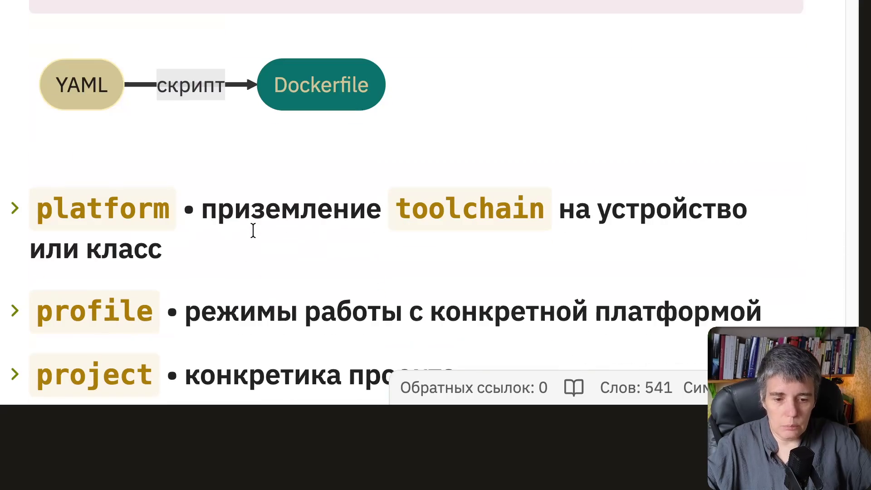
scroll(253, 228, "up", 2)
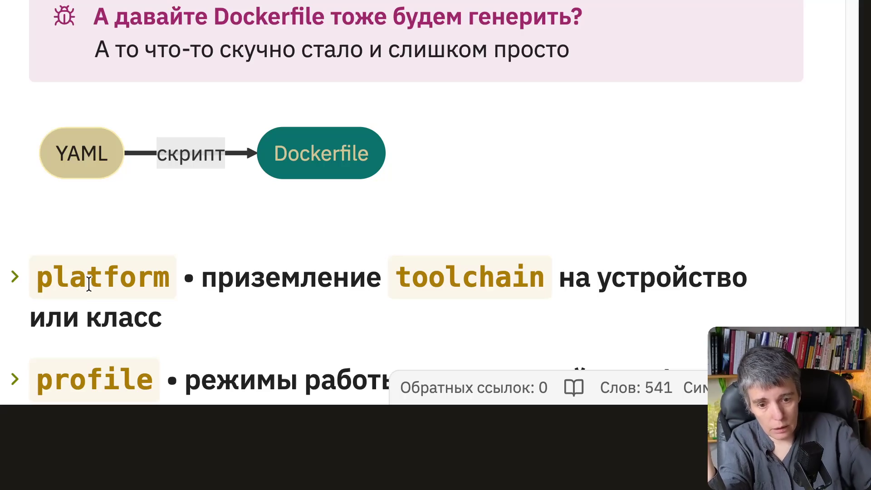
Expand the platform heading to show its flashing notes and <экосистема>-<семейство> naming.
left_click(15, 279)
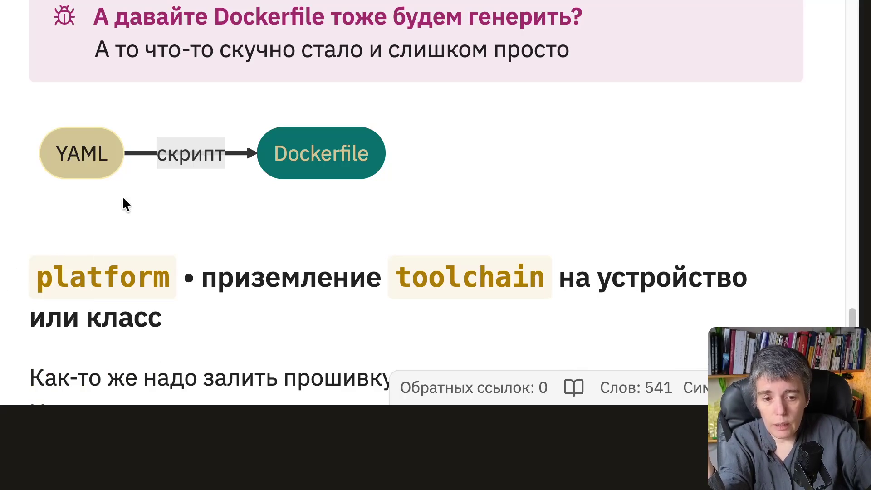
scroll(440, 200, "down", 3)
scroll(440, 201, "down", 3)
scroll(441, 201, "down", 1)
scroll(440, 200, "down", 2)
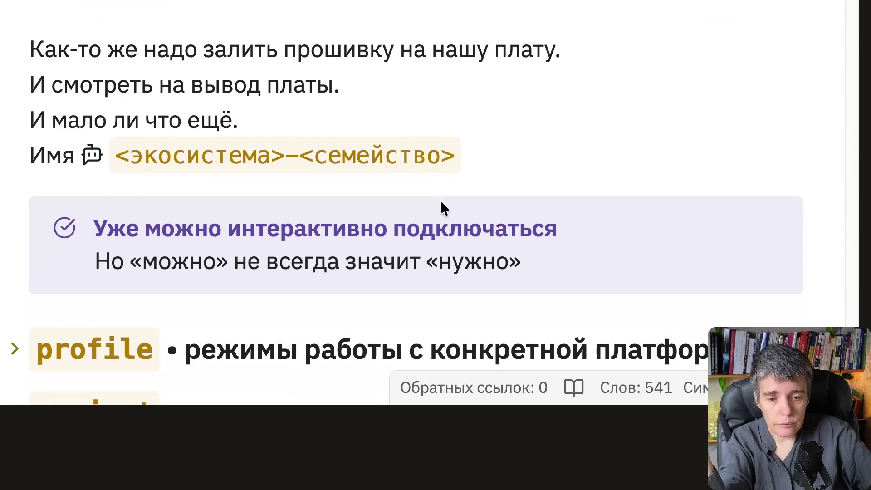
scroll(440, 200, "down", 1)
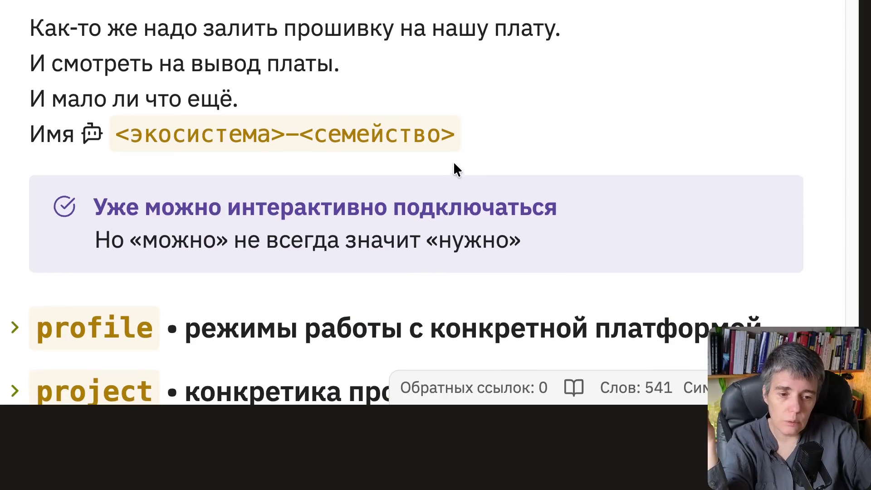
scroll(454, 161, "down", 1)
scroll(454, 161, "up", 1)
scroll(454, 162, "up", 3)
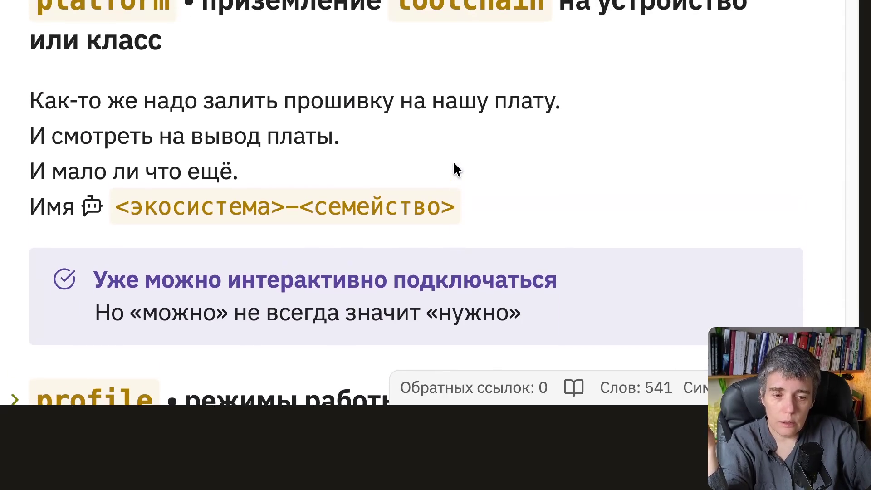
scroll(440, 135, "up", 1)
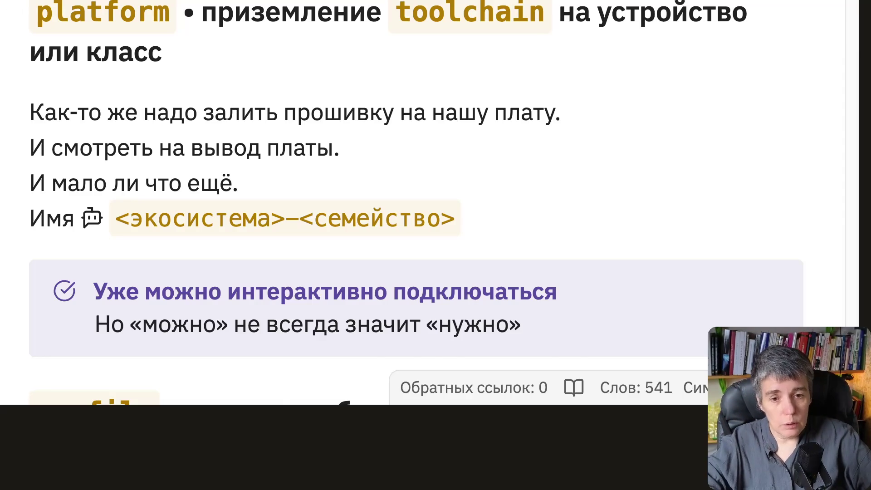
Switch to the terminal, go up to devops, list it, then enter dev/ and list its contents.
key("alt+Tab")
type("cd ..")
key("Return")
type("ll")
key("Return")
type("cd de")
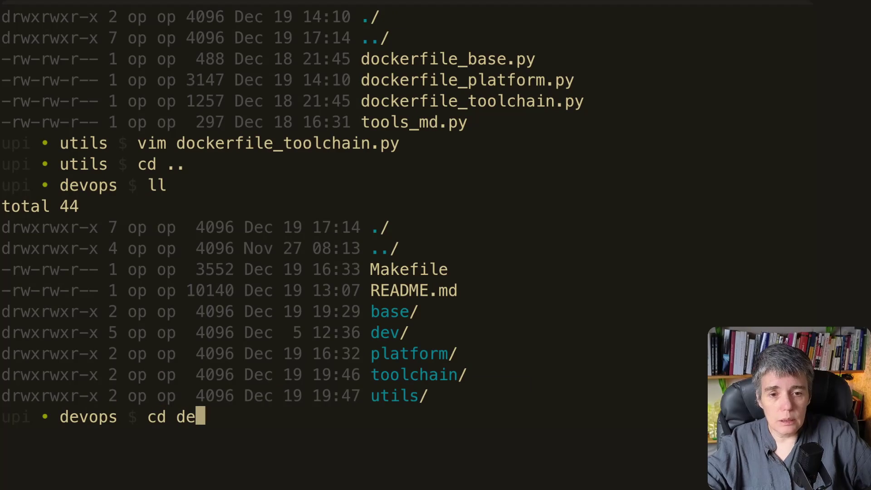
key("Tab")
key("Return")
type("ll")
key("Return")
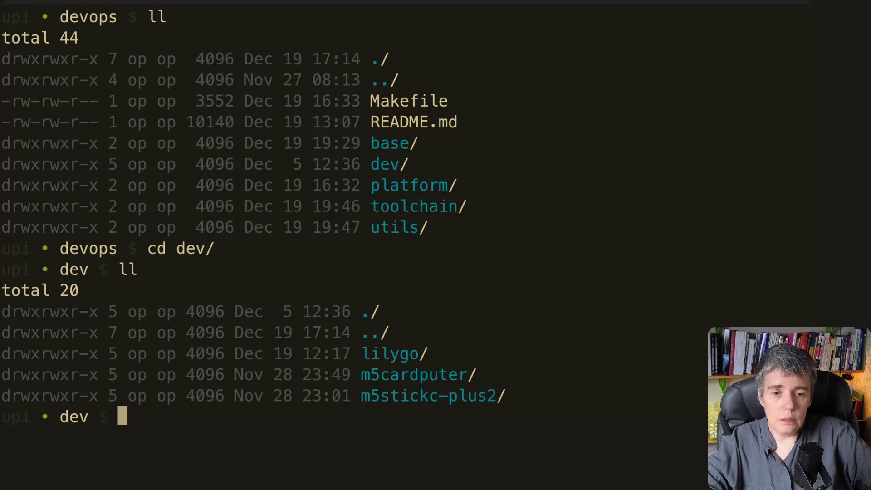
type("cd d")
Correct the mistyped name, enter the lilygo board folder and list its Dockerfile, docs, templates and tools.
key("BackSpace")
type("le")
key("BackSpace")
type("i")
key("Tab")
key("Return")
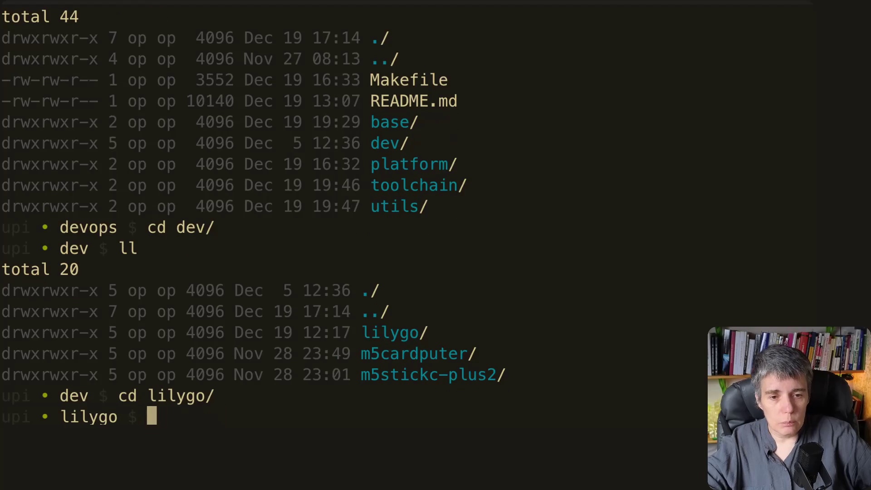
type("ll")
key("Return")
type("vim D")
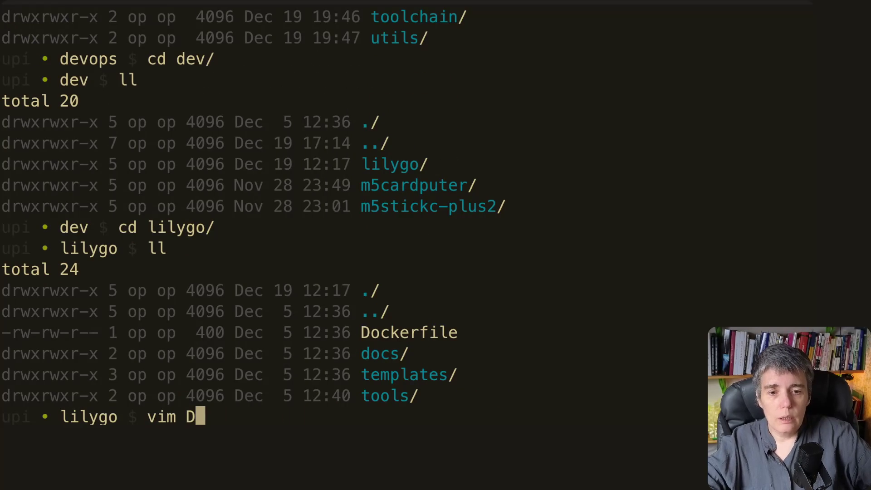
Open the lilygo Dockerfile in vim, scroll through its lines, and quit with :q.
key("Tab")
key("Return")
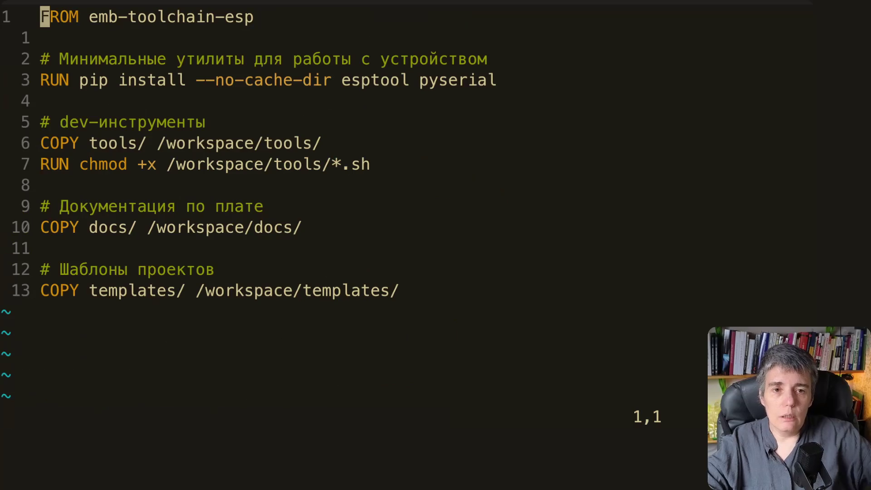
key("j")
key("j")
key("j")
key("j")
key("k")
key("k")
key("k")
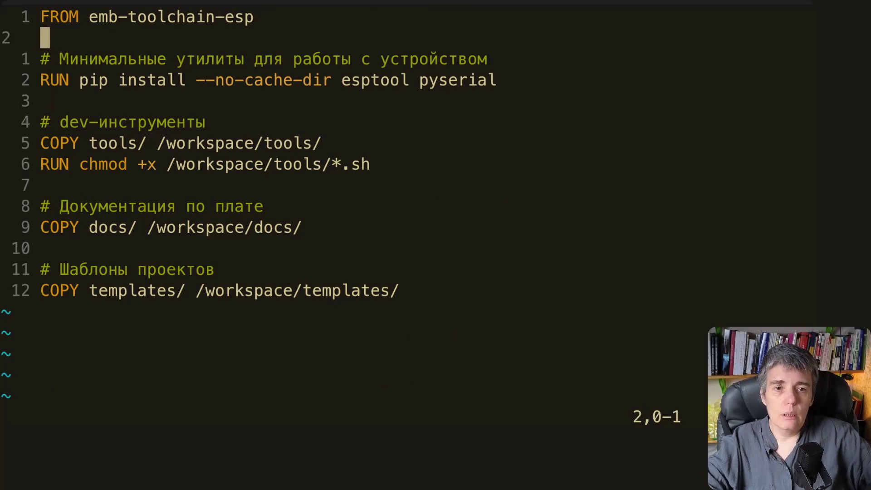
key("k")
key("j")
key("j")
key("j")
key("j")
key("j")
key("j")
key("j")
key("j")
key("j")
key("j")
key("j")
key("j")
key("j")
key("k")
key("k")
key("k")
key("k")
key("k")
key("k")
key("k")
key("k")
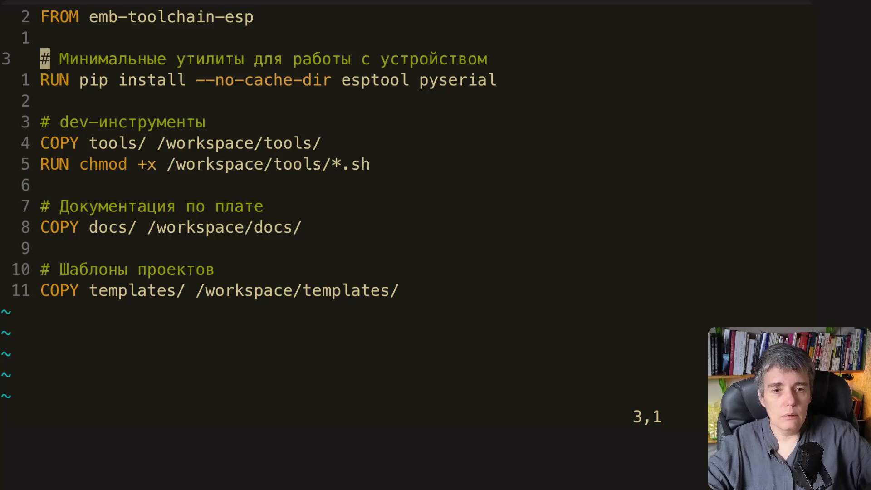
key("colon")
type("q")
key("Return")
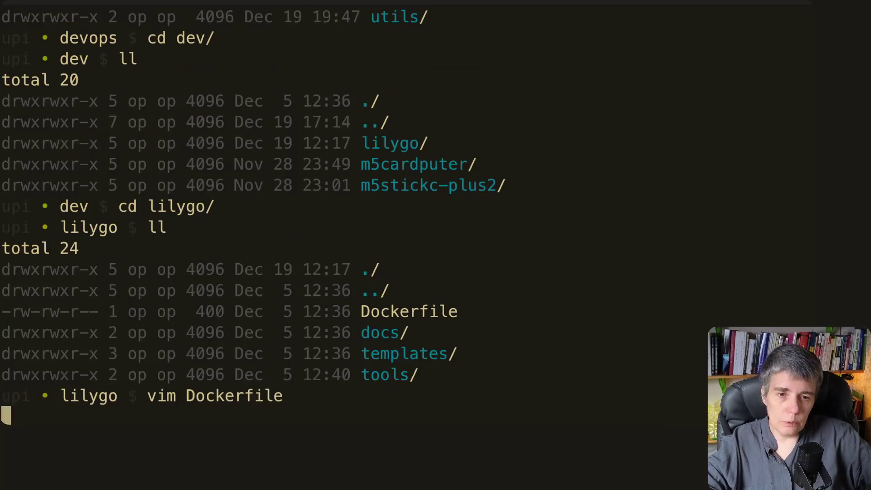
type("cd ..")
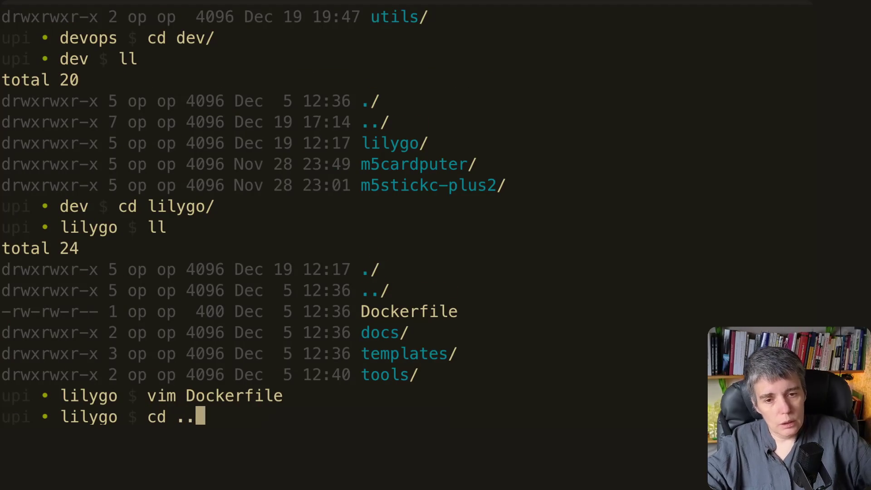
Go up two levels to the devops folder, list it, and switch to the GitHub README.
key("Return")
type("ll")
key("Return")
type("cd ..")
key("Return")
type("ll")
key("Return")
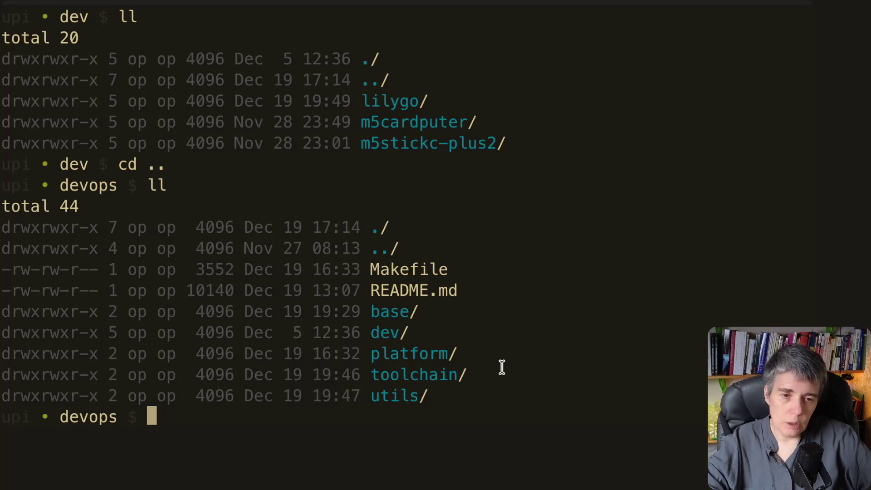
key("alt+Tab")
scroll(347, 222, "down", 3)
scroll(346, 221, "down", 3)
scroll(446, 207, "down", 2)
scroll(446, 208, "down", 3)
scroll(445, 207, "down", 2)
scroll(445, 207, "down", 2)
scroll(445, 205, "down", 1)
scroll(444, 205, "up", 1)
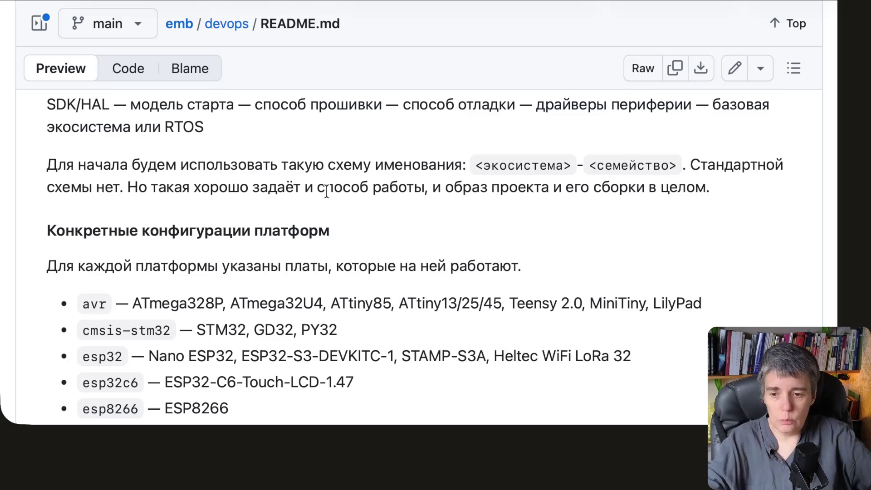
scroll(326, 189, "down", 1)
scroll(326, 190, "down", 2)
scroll(326, 189, "down", 2)
scroll(326, 189, "down", 5)
scroll(326, 189, "down", 3)
scroll(326, 192, "down", 3)
scroll(326, 192, "down", 2)
scroll(325, 192, "down", 2)
scroll(327, 192, "up", 8)
scroll(326, 189, "up", 3)
scroll(326, 189, "up", 4)
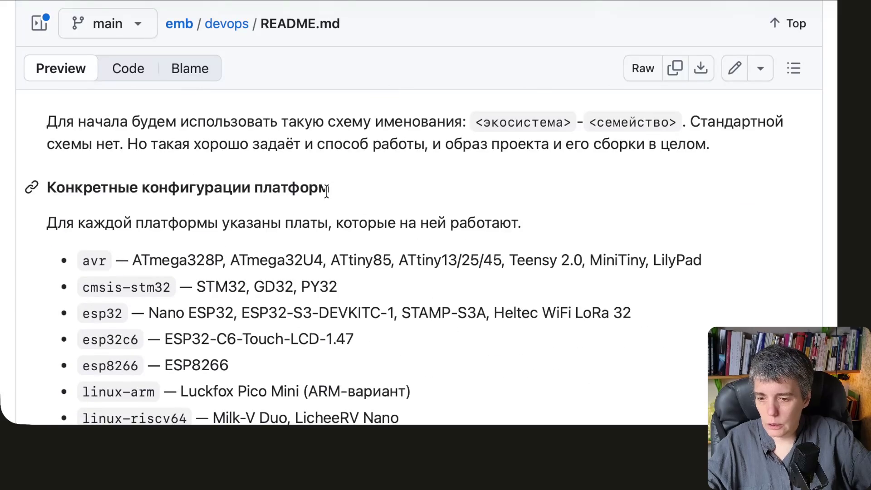
scroll(326, 190, "up", 2)
scroll(326, 190, "up", 1)
scroll(328, 197, "up", 1)
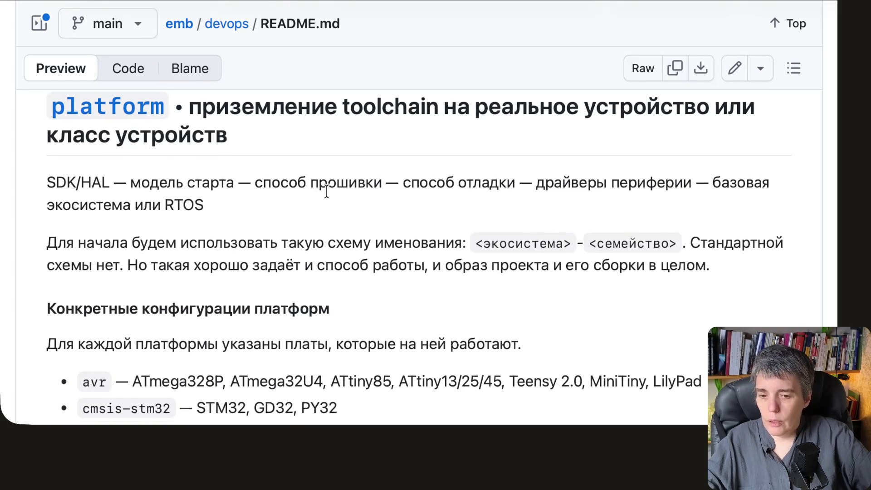
scroll(326, 192, "down", 1)
scroll(327, 192, "down", 1)
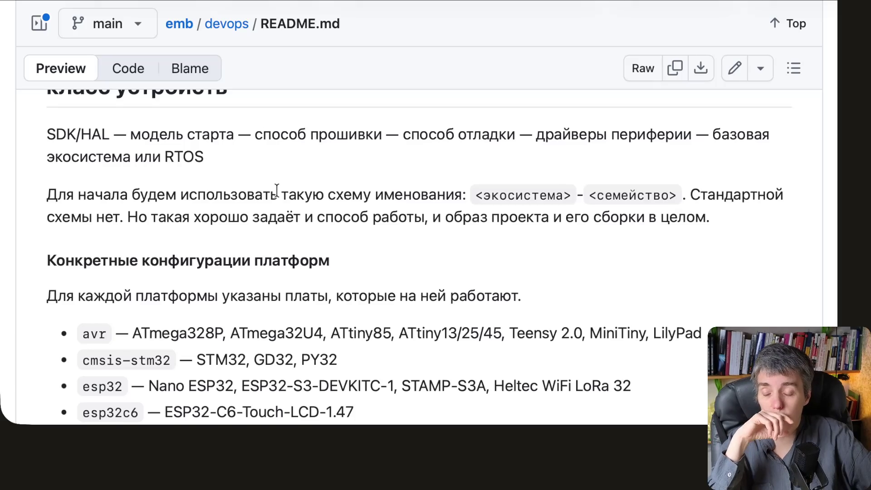
scroll(277, 191, "down", 1)
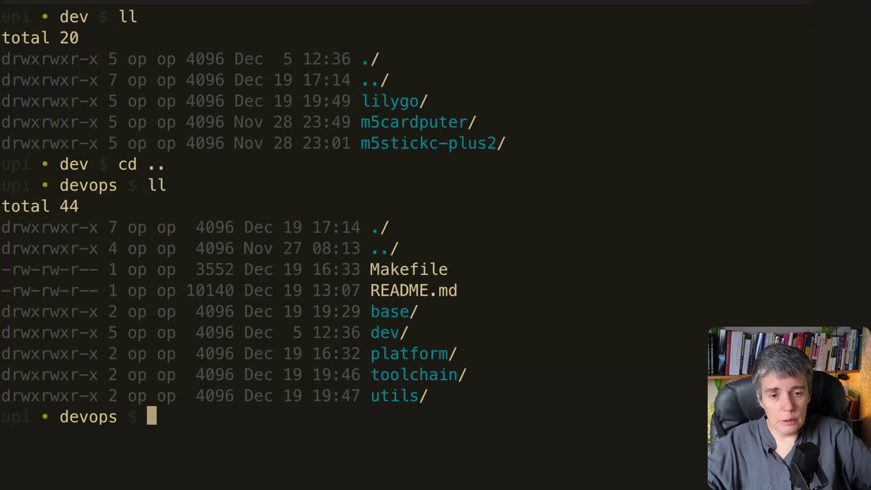
type("cd p")
Enter the platform folder and list its Dockerfiles and YAML files.
key("Tab")
key("Return")
type("ll")
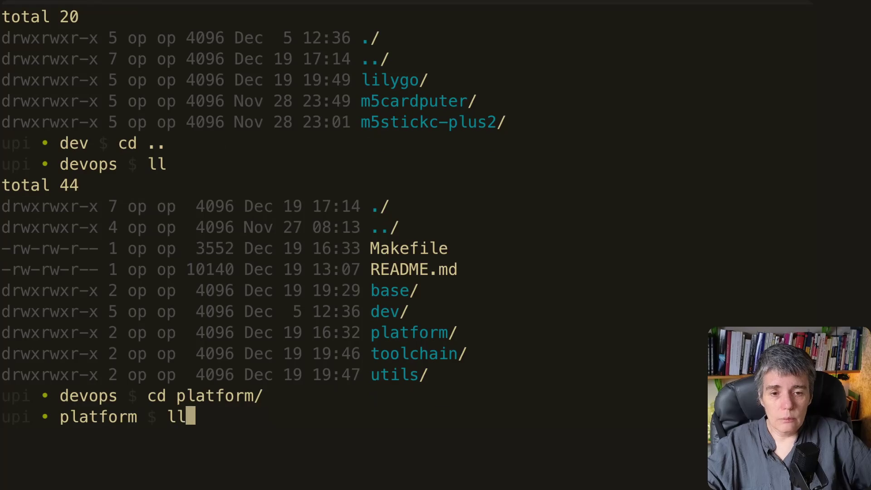
key("Return")
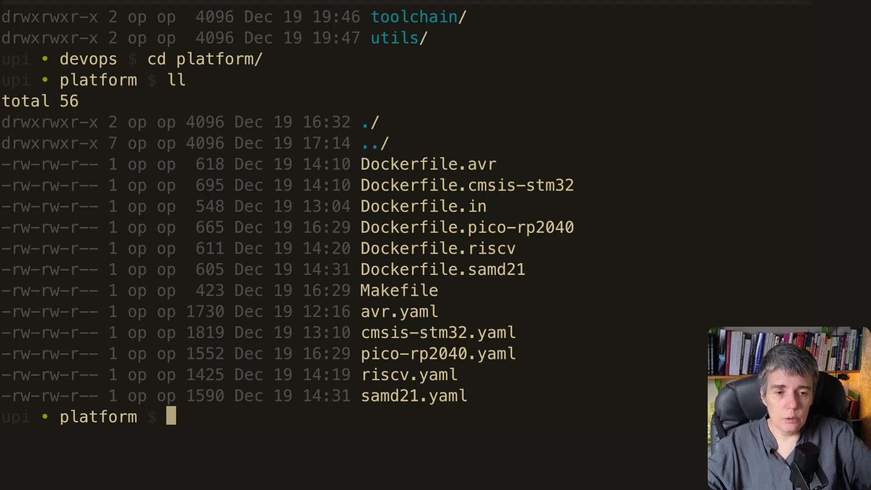
type("vim sa")
Open samd21.yaml in vim and review the cmsis tool entry with its manual setting and description.
key("Tab")
key("Return")
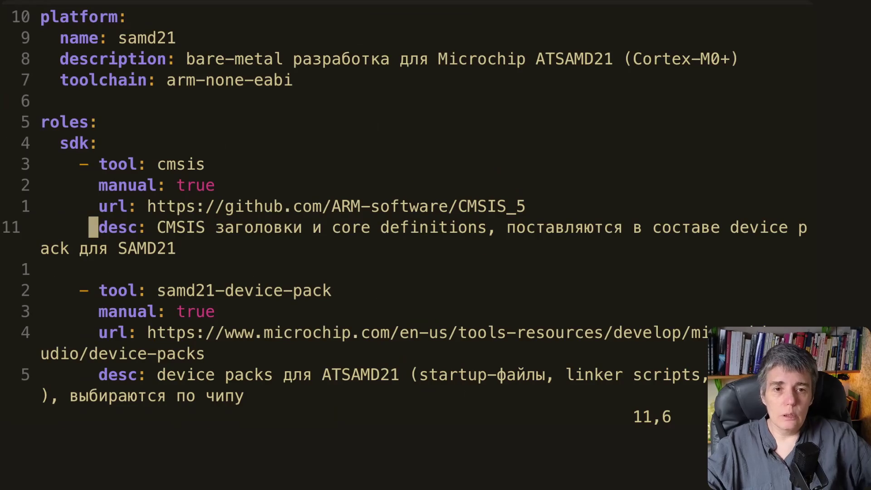
key("k")
key("k")
key("k")
key("k")
key("k")
key("k")
key("k")
key("k")
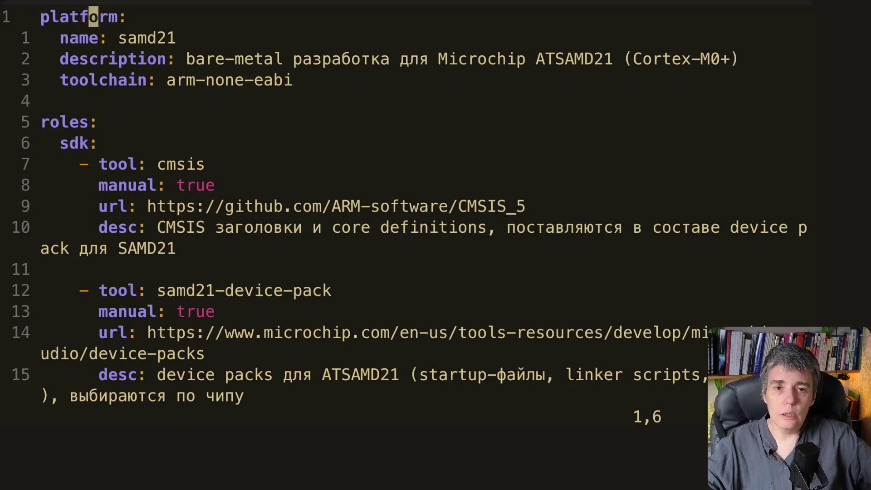
key("j")
key("j")
key("j")
key("j")
key("j")
key("j")
key("j")
key("j")
key("k")
key("j")
key("j")
key("j")
key("k")
key("l")
key("l")
key("l")
key("l")
key("l")
key("l")
key("l")
key("l")
key("k")
key("h")
key("h")
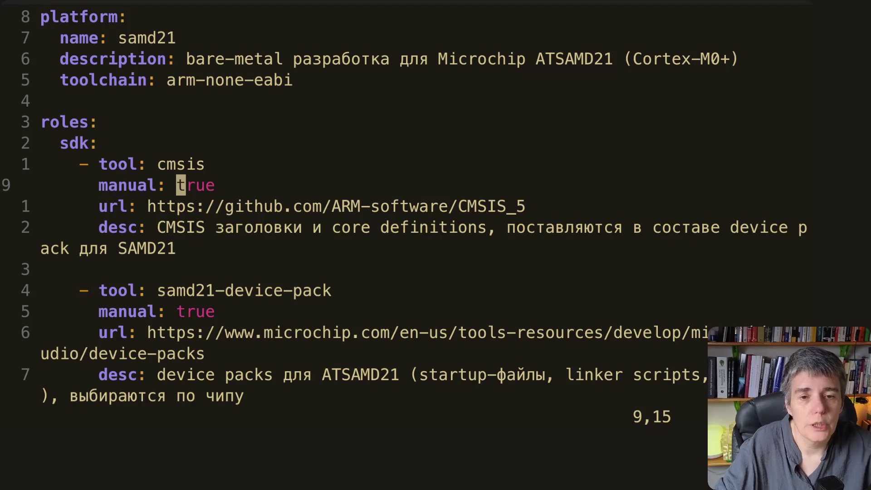
Step through the build-system and flash sections down to the debug openocd entry.
key("j")
key("j")
key("j")
key("j")
key("j")
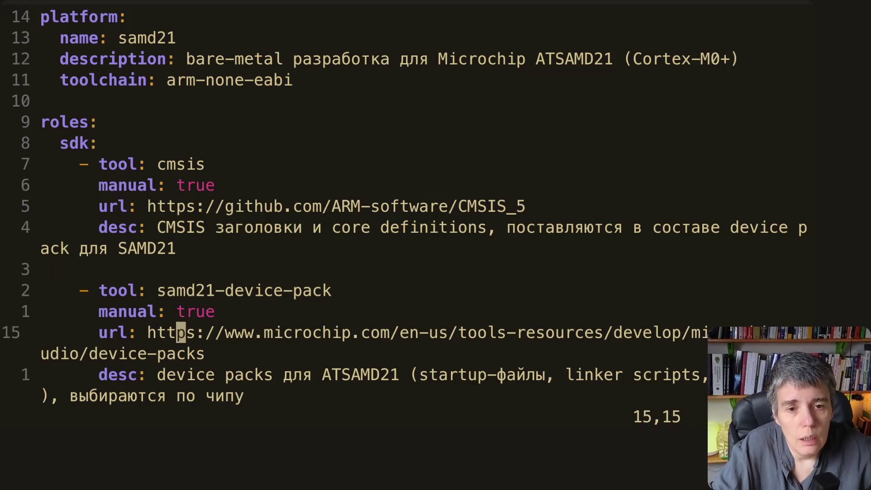
key("j")
key("j")
key("j")
key("j")
key("j")
key("j")
key("j")
key("j")
key("j")
key("j")
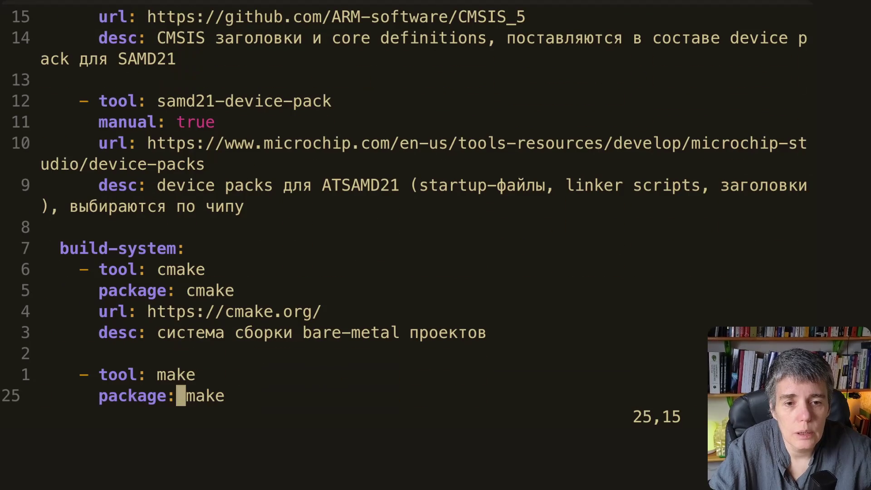
key("k")
key("k")
key("k")
key("k")
key("j")
key("j")
key("j")
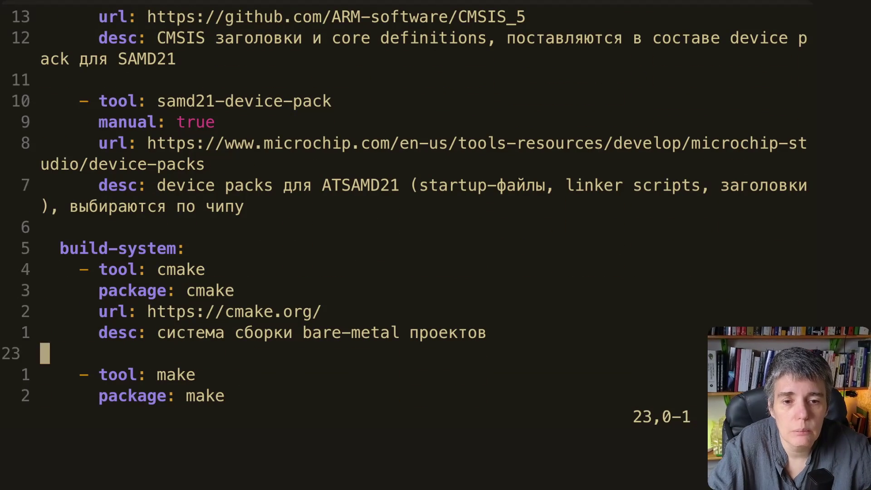
key("j")
key("j")
key("j")
key("j")
key("j")
key("j")
key("j")
key("j")
key("j")
key("j")
key("j")
key("k")
key("k")
key("k")
key("k")
key("j")
key("j")
key("j")
key("j")
key("j")
key("j")
key("j")
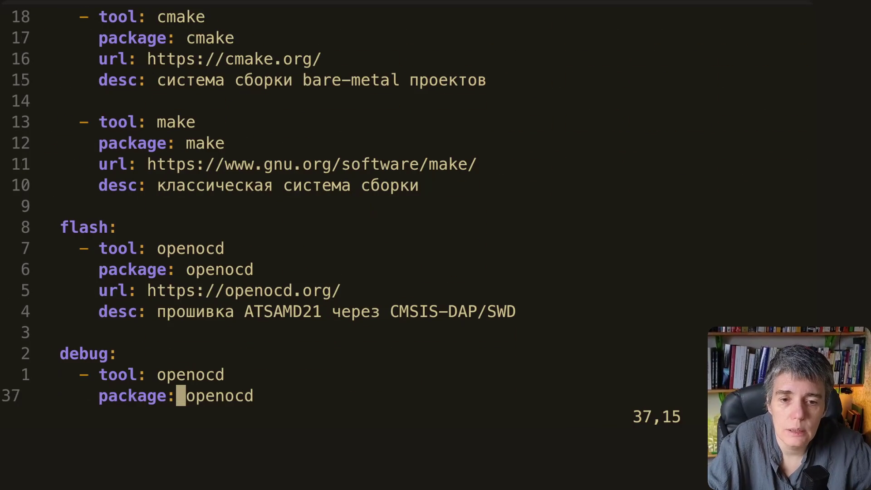
key("k")
key("j")
key("j")
key("j")
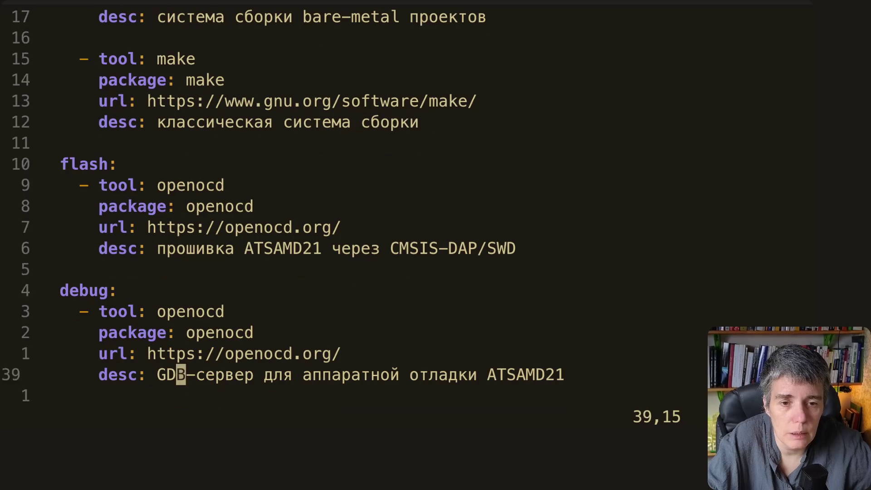
key("k")
key("k")
key("k")
key("k")
key("k")
key("k")
key("k")
key("k")
key("j")
key("j")
key("j")
key("j")
key("j")
key("j")
key("j")
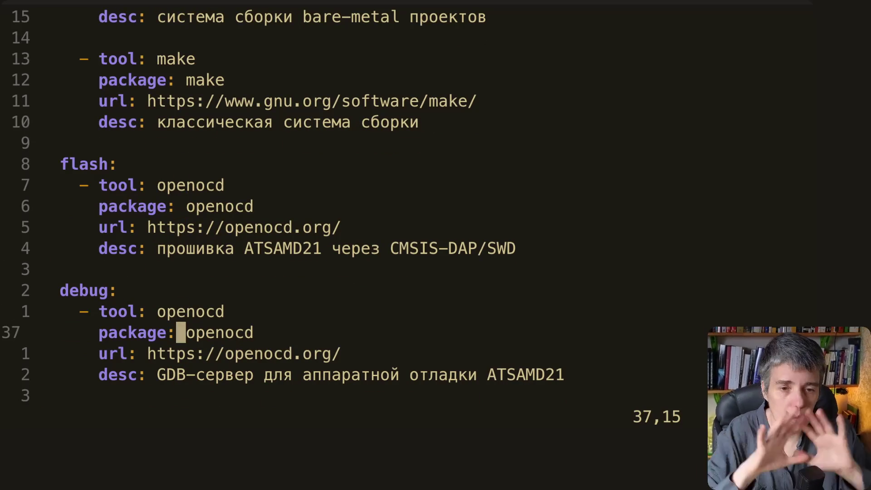
key("k")
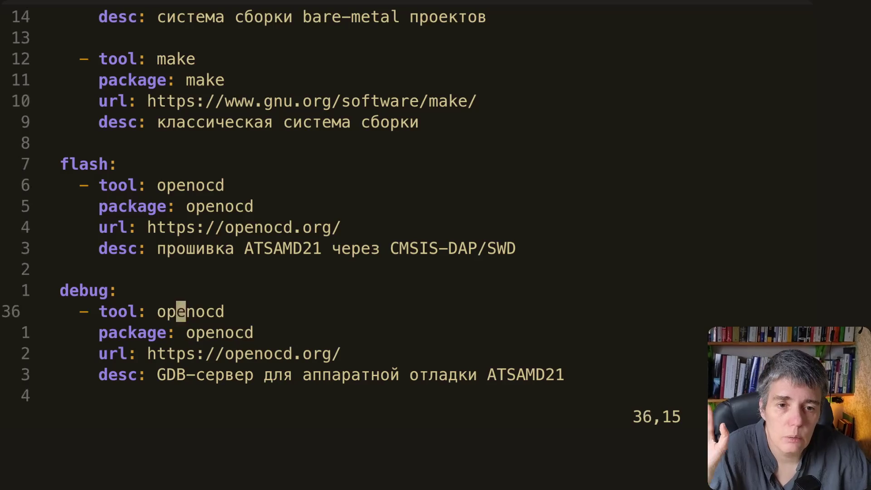
key("k")
key("k")
key("k")
key("k")
key("k")
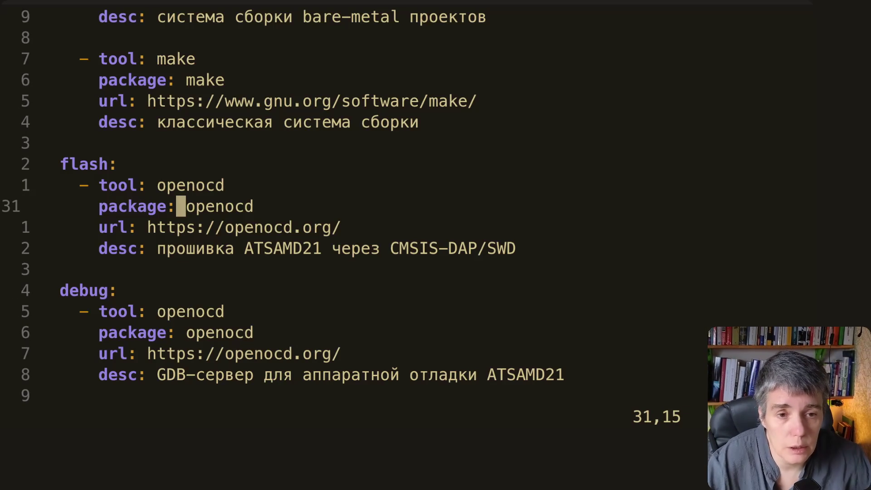
Review the arm-none-eabi-gdb debug entry and picocom monitor entry, then quit vim.
key("Down")
key("Down")
key("Down")
key("Down")
key("Down")
key("Down")
key("Down")
key("Down")
key("Down")
key("Down")
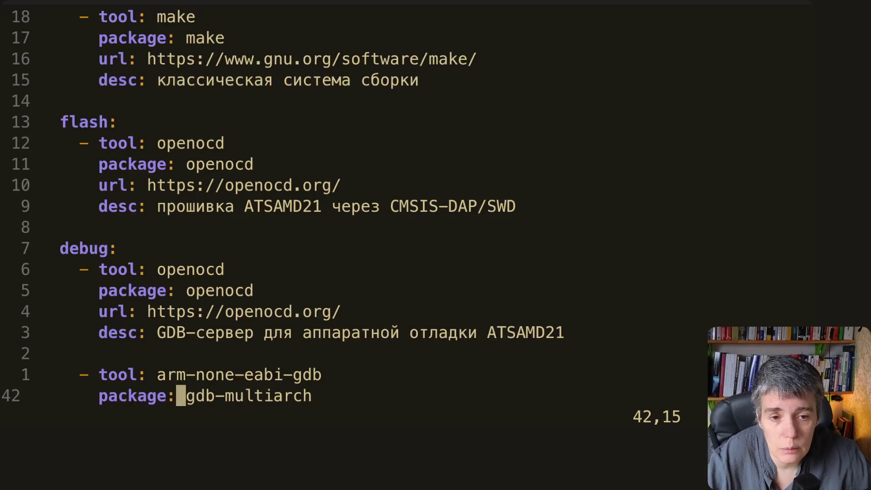
key("Down")
key("Down")
key("Down")
key("Down")
key("Down")
key("Down")
key("Up")
key("Up")
key("Up")
key("Up")
key("Up")
key("Up")
key("Down")
key("Down")
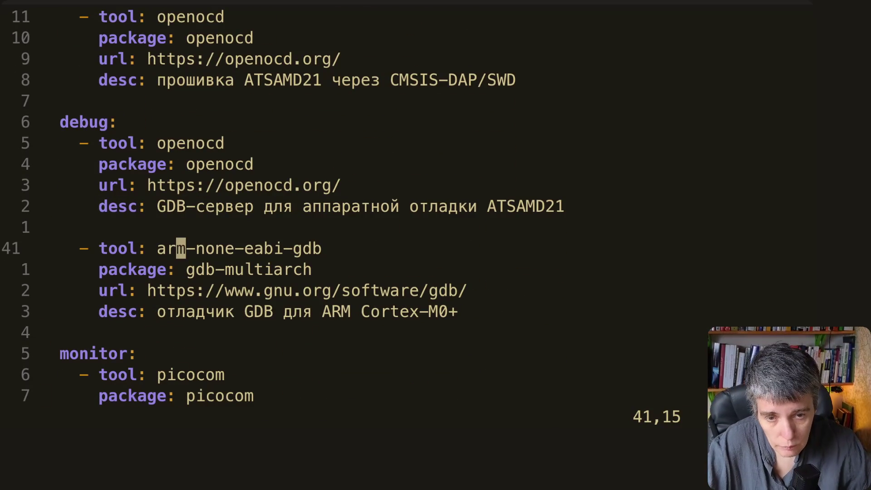
key("Up")
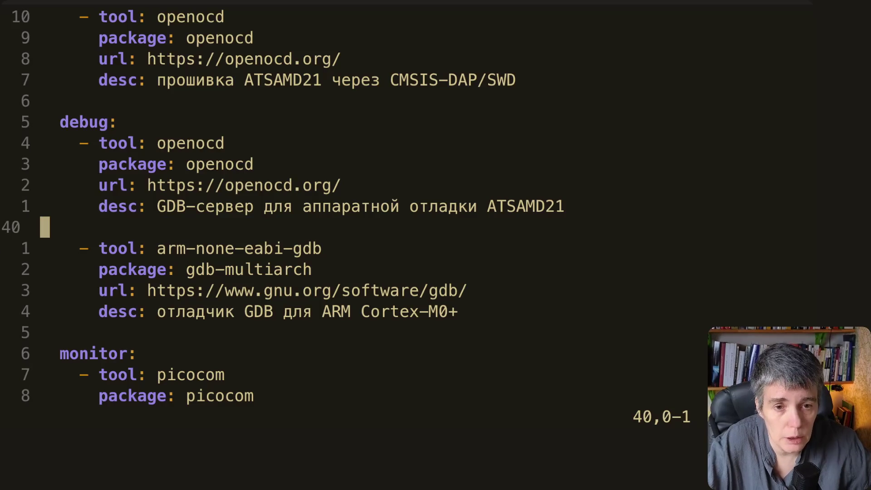
key("Down")
key("Down")
key("Down")
key("Up")
key("Up")
key("Down")
key("Down")
key("Down")
key("Down")
key("Down")
key("Down")
key("Down")
key("Down")
key("Down")
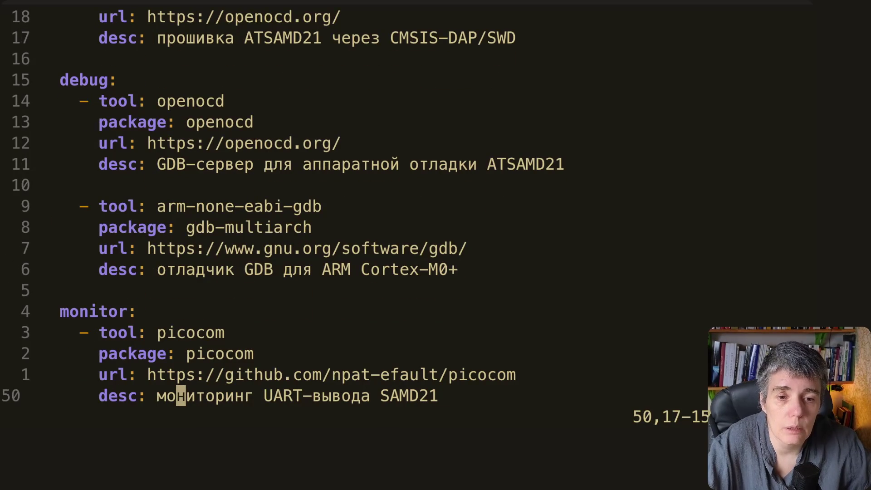
key("Up")
key("Up")
key("Up")
key("Up")
key("Down")
key("Left")
key("Left")
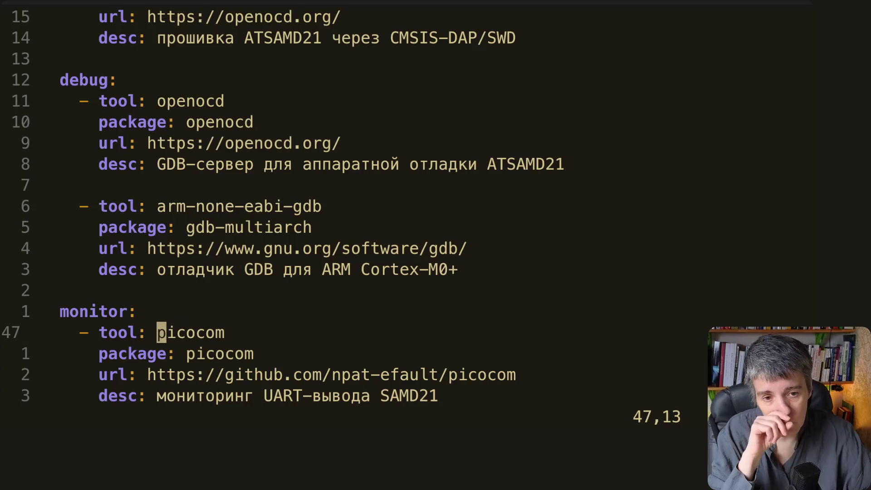
key("Right")
key("Right")
key("Right")
key("Right")
key("Down")
key("Down")
key("Down")
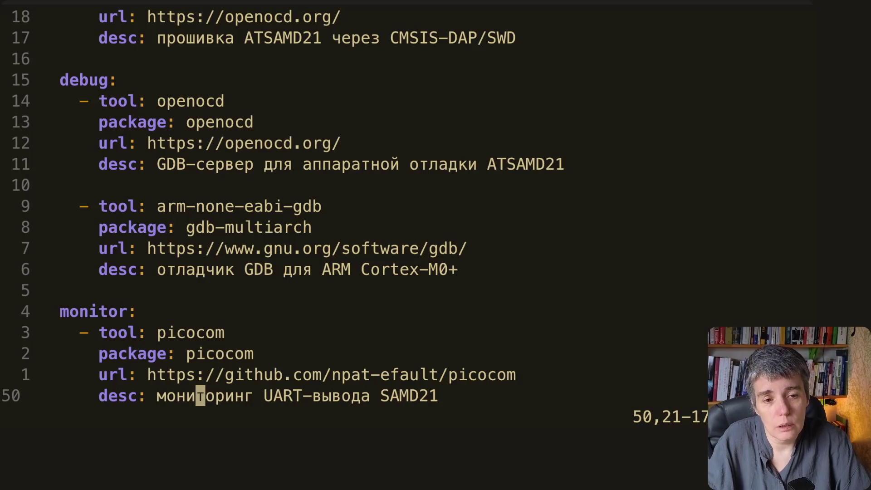
type(":q")
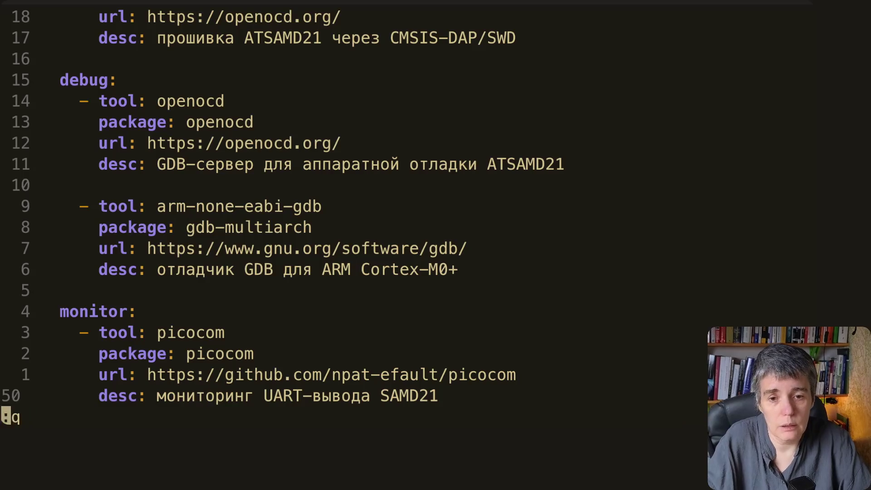
key("Return")
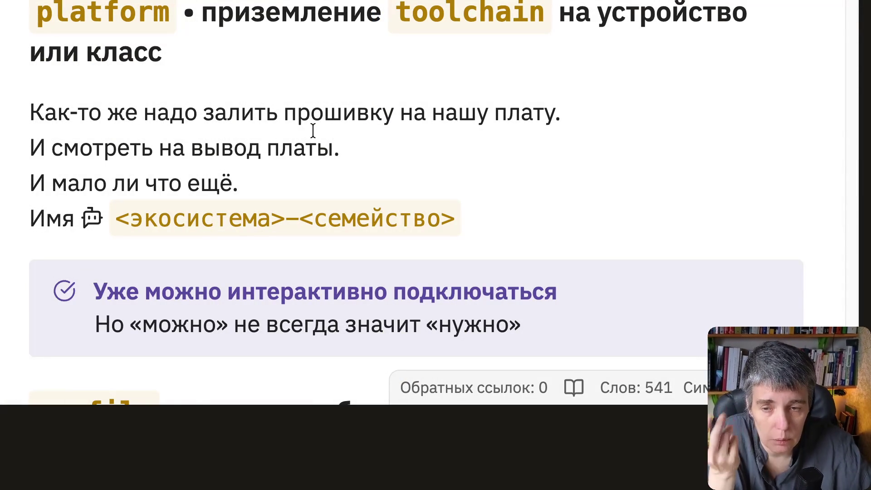
scroll(312, 129, "down", 1)
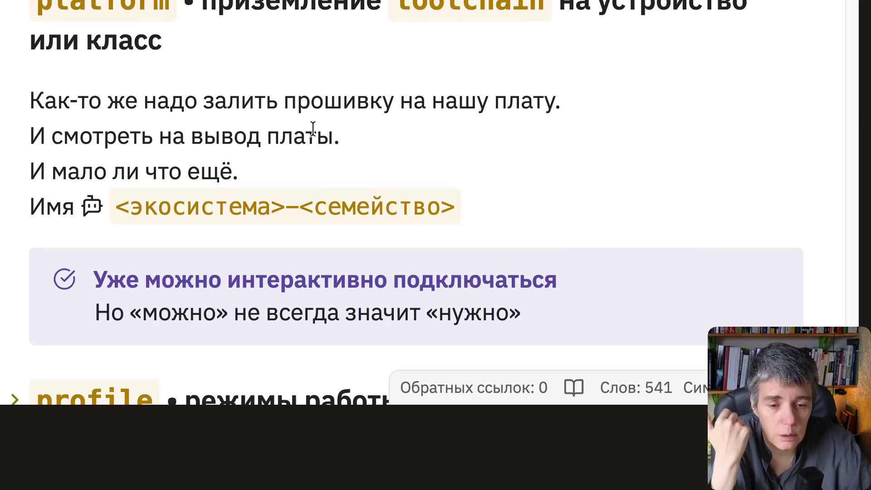
scroll(313, 129, "down", 2)
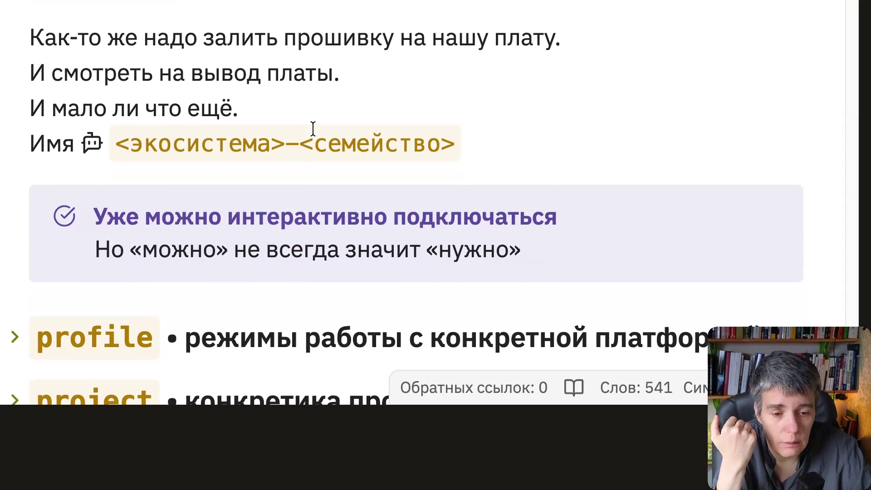
scroll(312, 129, "down", 2)
scroll(312, 129, "up", 2)
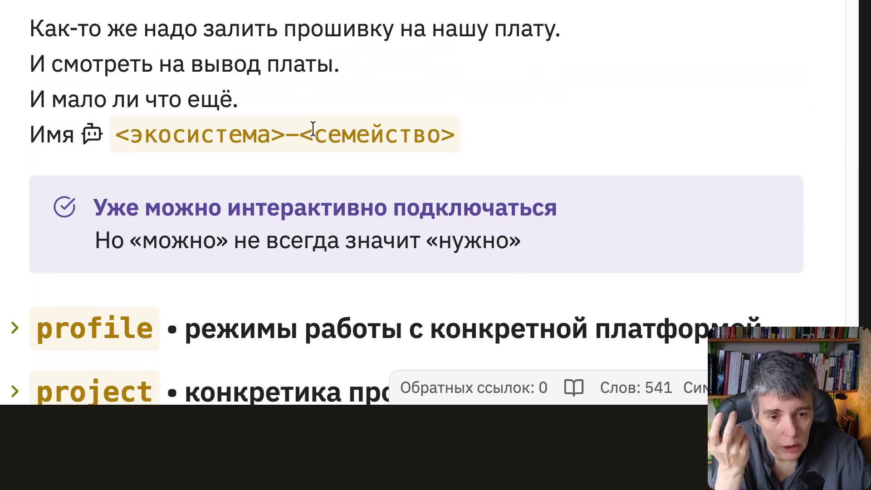
scroll(313, 129, "up", 1)
scroll(312, 130, "down", 2)
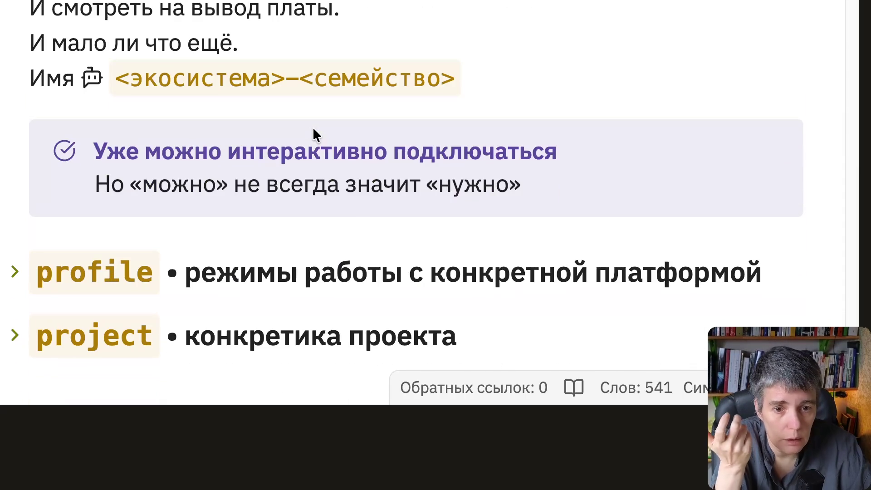
scroll(313, 130, "down", 1)
scroll(313, 127, "down", 2)
scroll(313, 126, "up", 1)
scroll(313, 127, "up", 1)
scroll(313, 129, "down", 1)
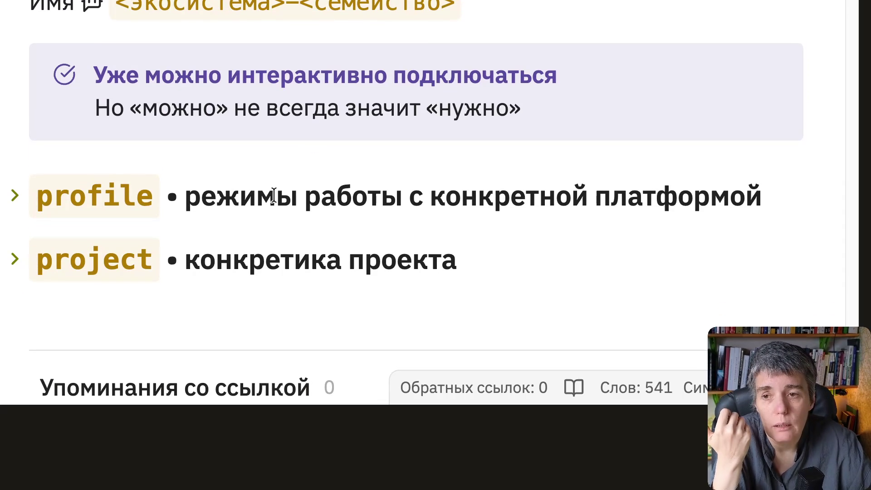
scroll(273, 195, "up", 5)
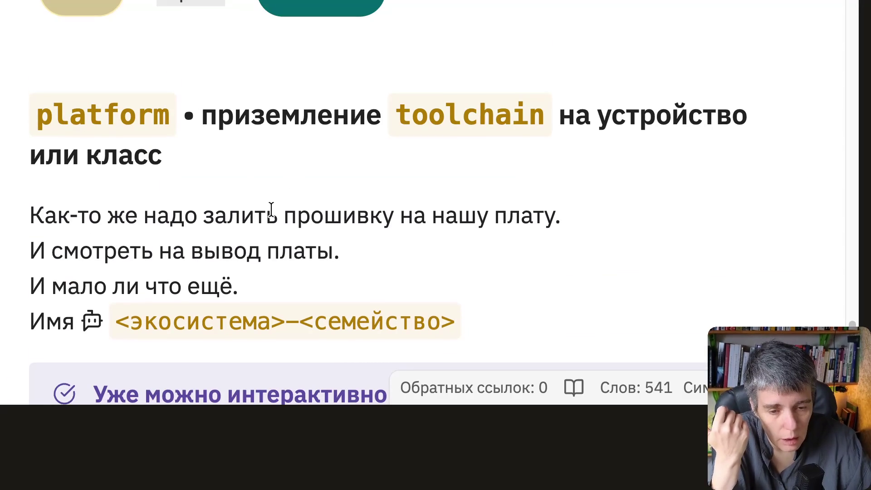
scroll(271, 211, "down", 3)
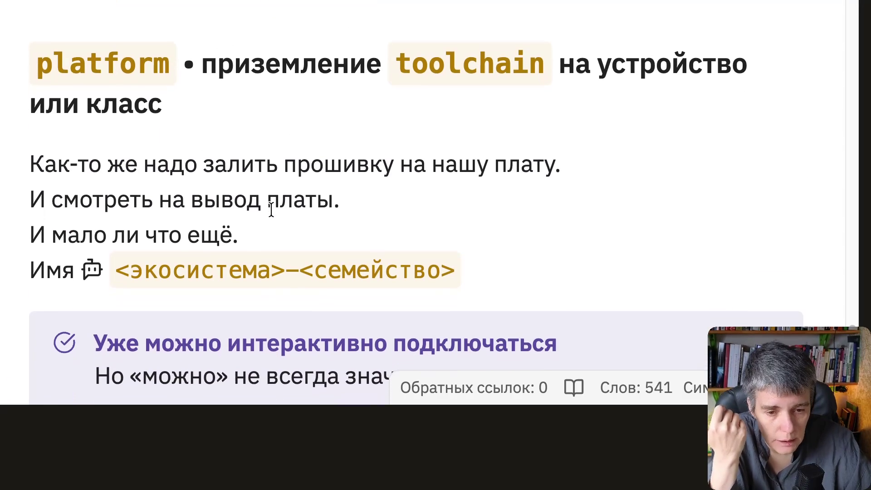
scroll(271, 211, "down", 1)
scroll(271, 212, "down", 5)
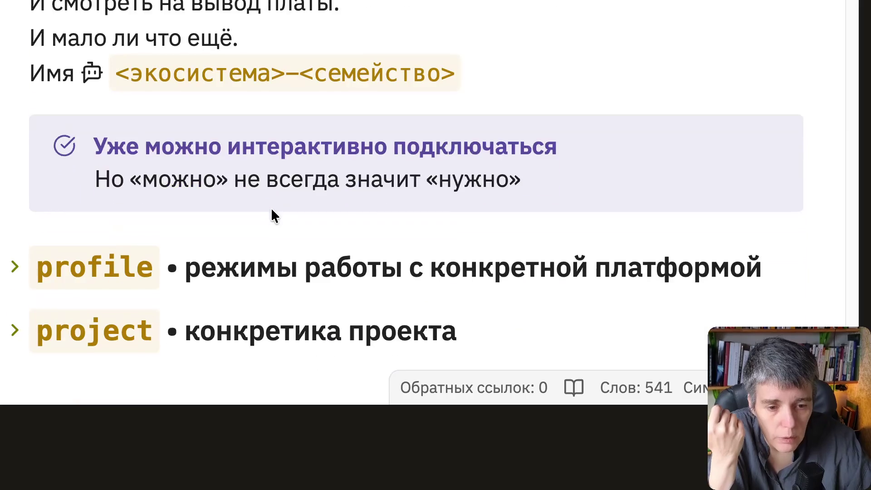
scroll(272, 217, "down", 3)
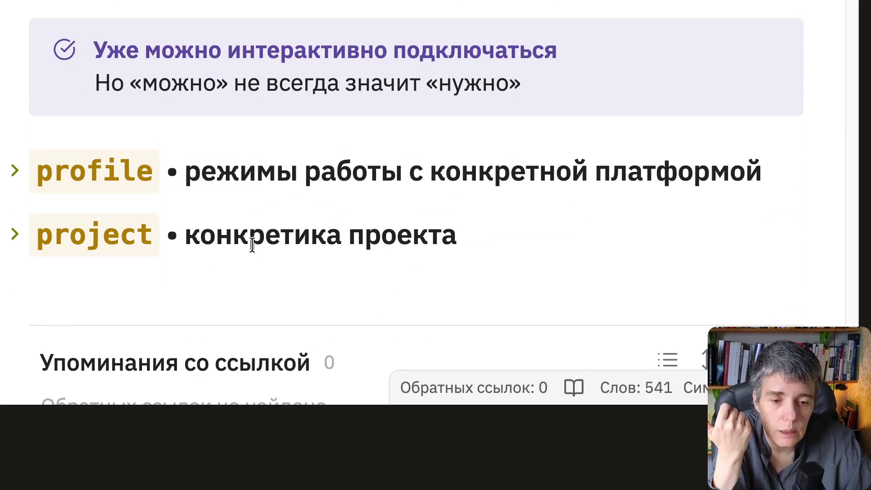
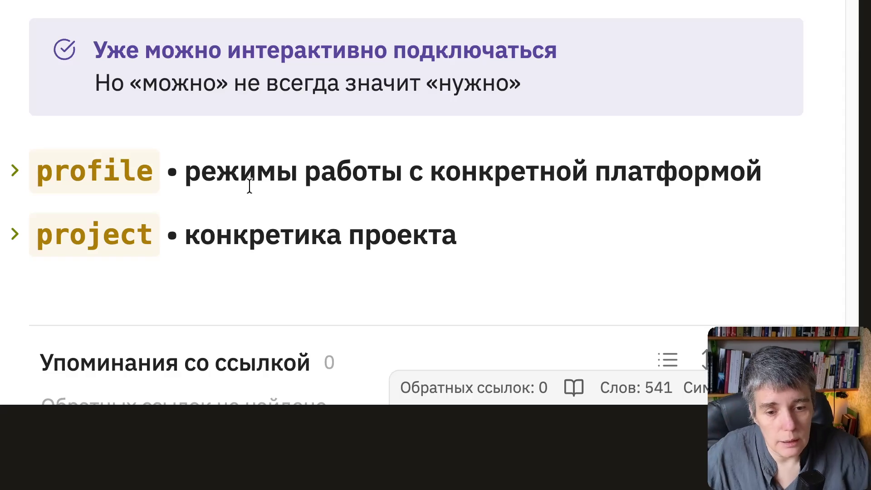
Unfold the project section to reveal its callout that a separate container is unnecessary.
left_click(15, 235)
scroll(415, 114, "down", 2)
scroll(415, 114, "down", 1)
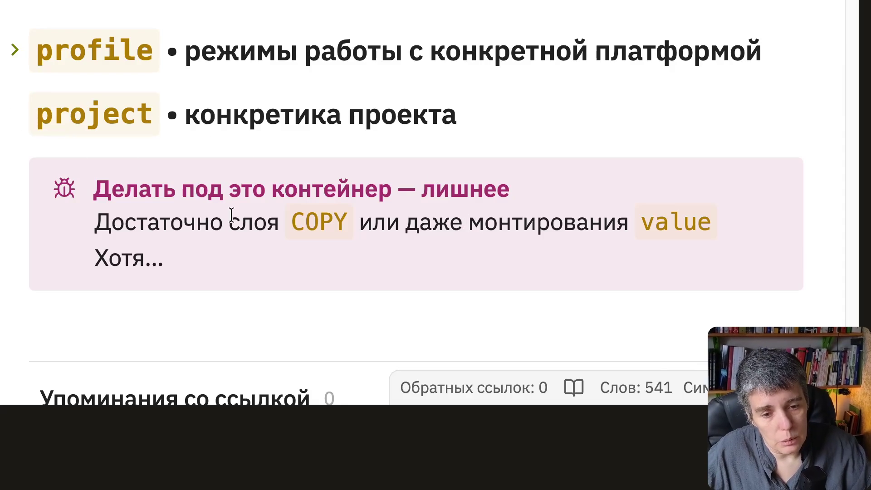
left_click_drag(109, 223, 470, 224)
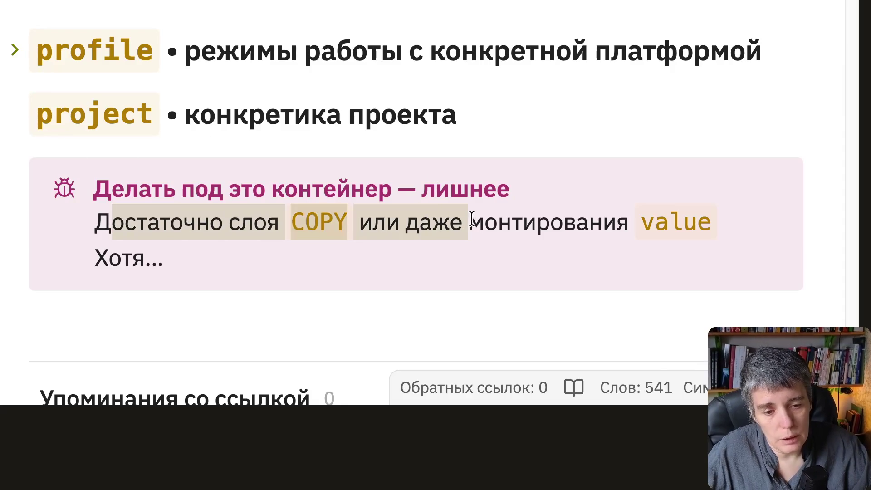
left_click(523, 226)
scroll(341, 225, "down", 1)
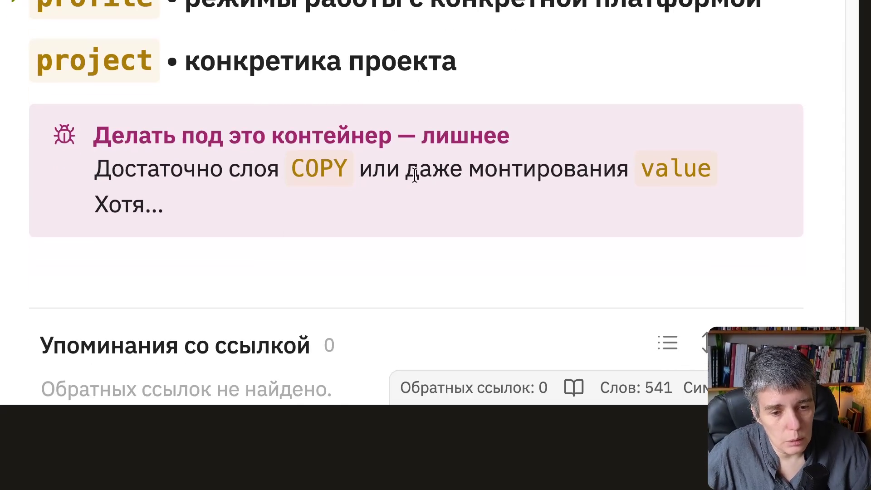
scroll(549, 192, "up", 1)
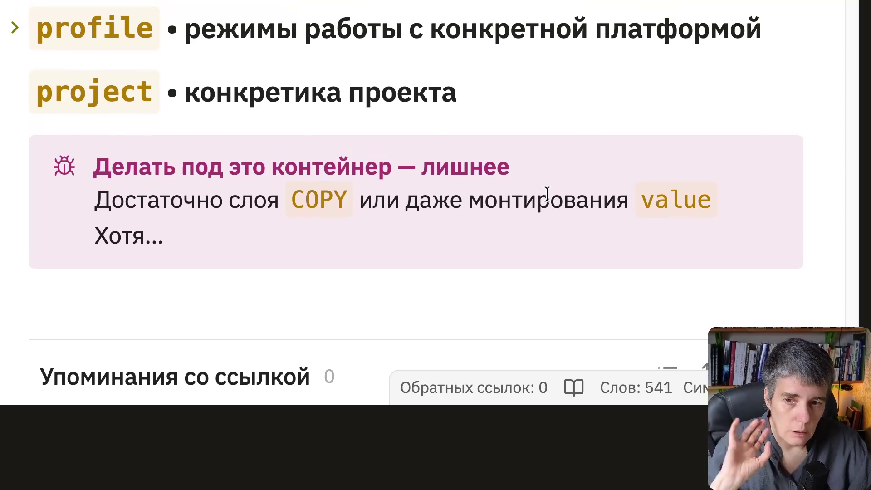
scroll(517, 196, "up", 1)
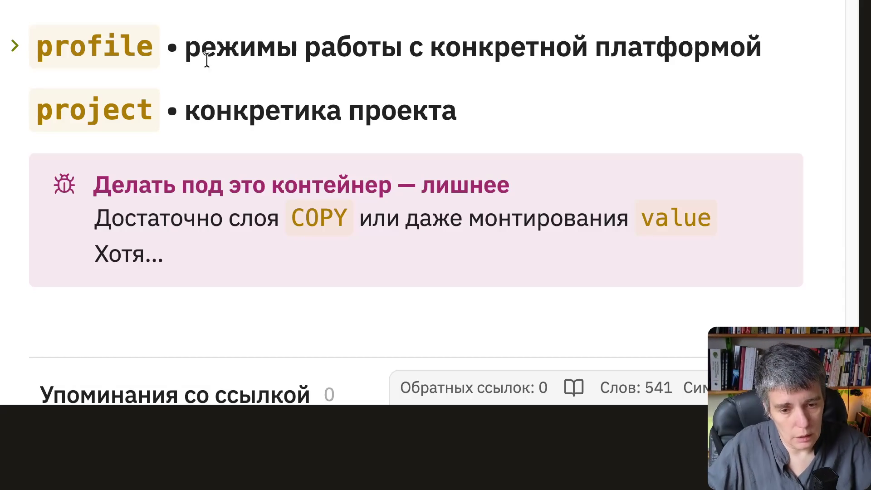
scroll(181, 66, "up", 2)
scroll(260, 109, "up", 5)
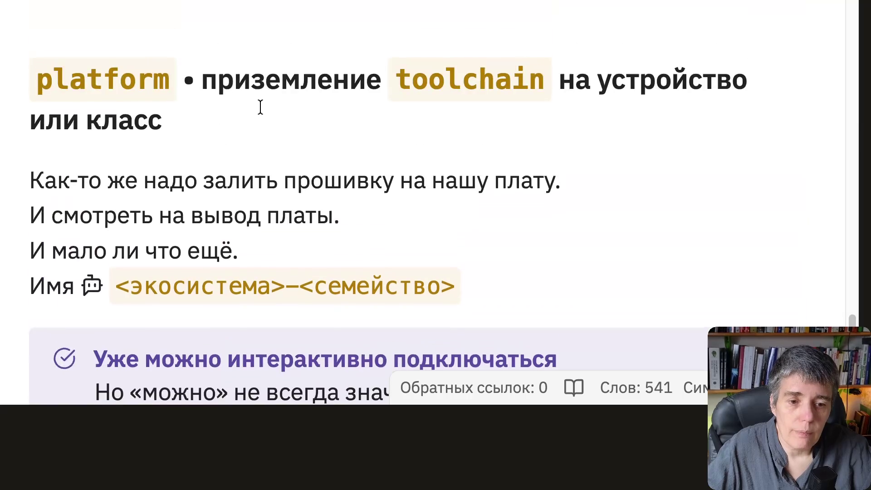
scroll(260, 109, "up", 3)
scroll(263, 111, "up", 3)
scroll(261, 105, "up", 3)
scroll(260, 105, "up", 3)
scroll(260, 105, "up", 3)
scroll(260, 105, "up", 2)
scroll(260, 105, "up", 2)
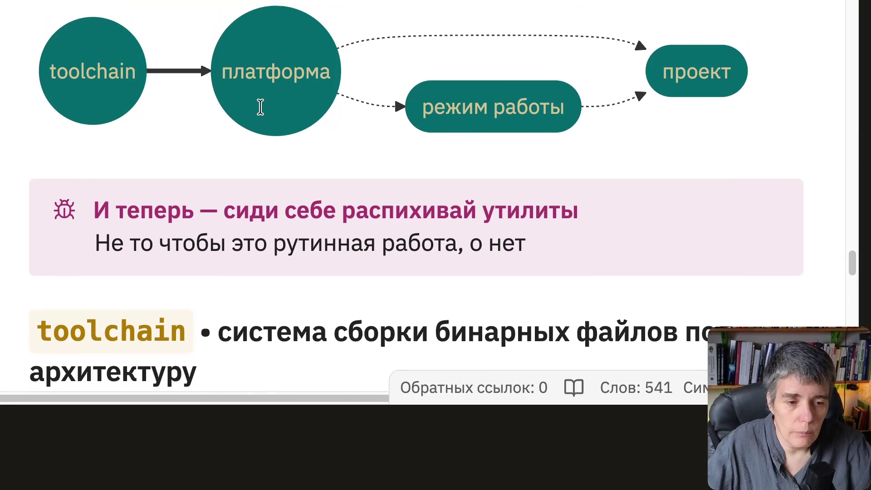
scroll(260, 105, "up", 3)
scroll(260, 105, "up", 1)
scroll(263, 112, "up", 1)
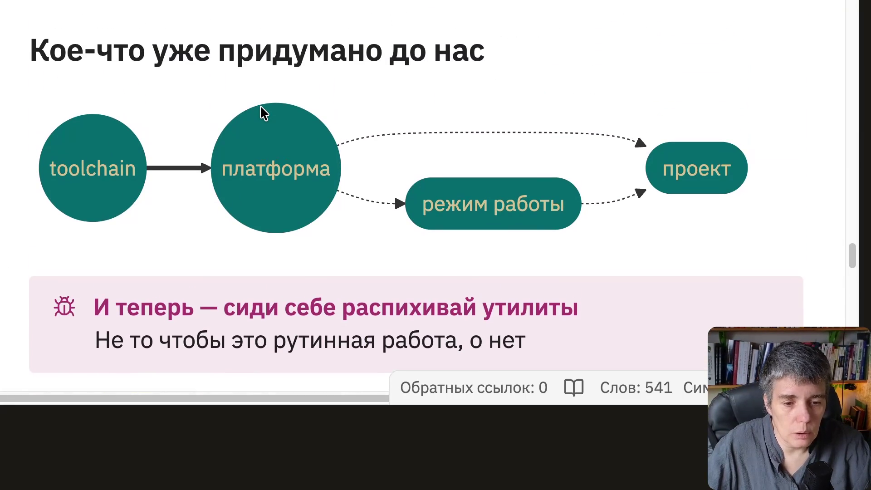
scroll(262, 112, "down", 2)
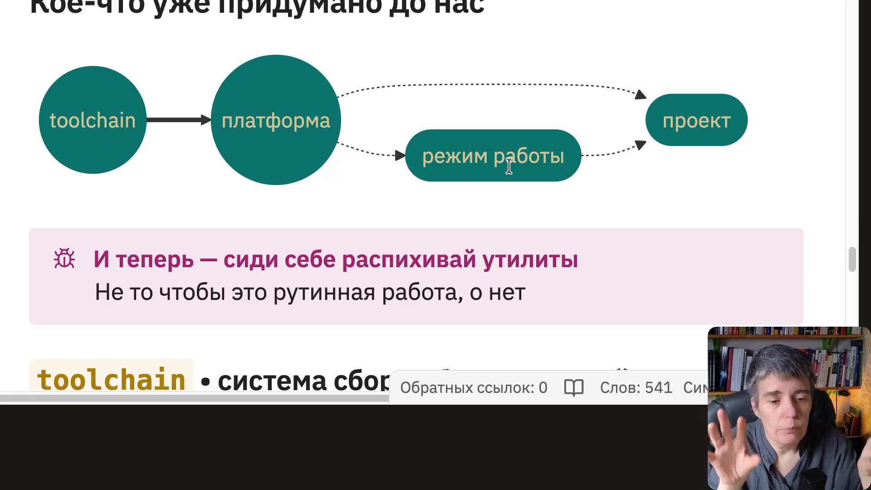
scroll(359, 196, "down", 3)
scroll(359, 195, "down", 3)
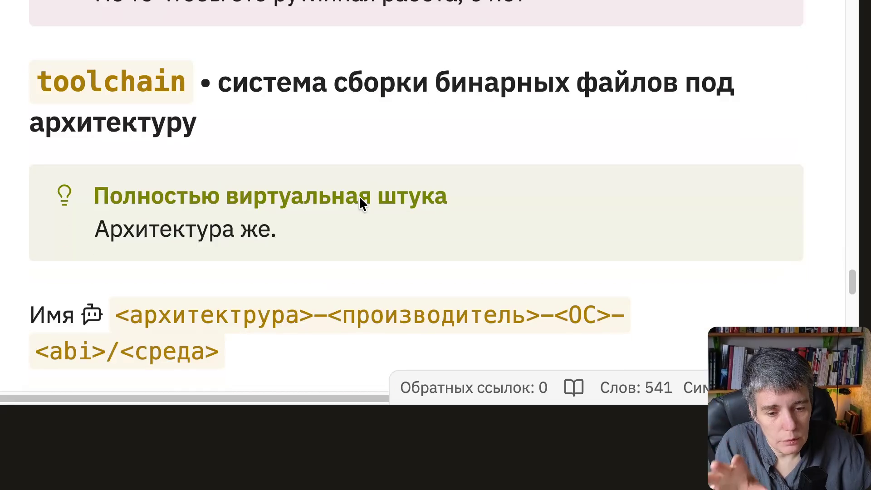
scroll(359, 195, "down", 4)
scroll(359, 195, "down", 1)
scroll(359, 195, "down", 2)
scroll(360, 195, "down", 2)
scroll(359, 195, "down", 1)
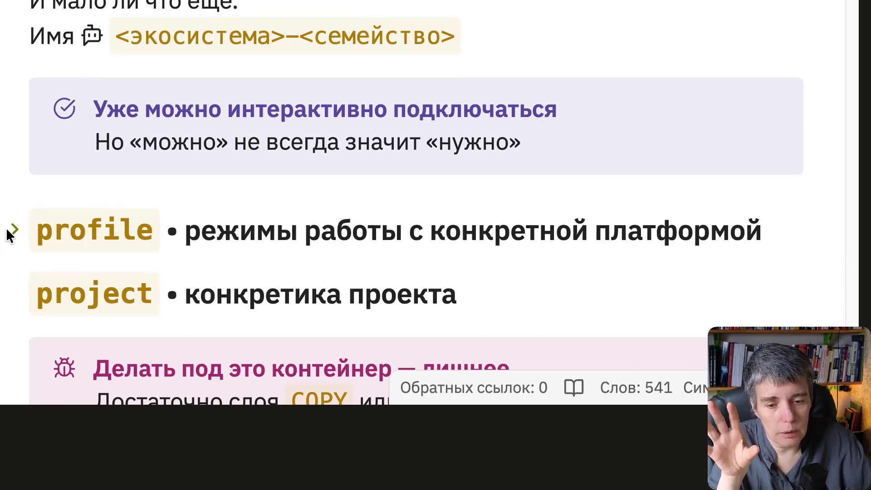
Unfold the profile section to show the key-question callout and dev–debug–flash–ci–release–analysis modes.
left_click(9, 232)
scroll(381, 156, "down", 2)
scroll(381, 156, "down", 1)
scroll(381, 155, "down", 3)
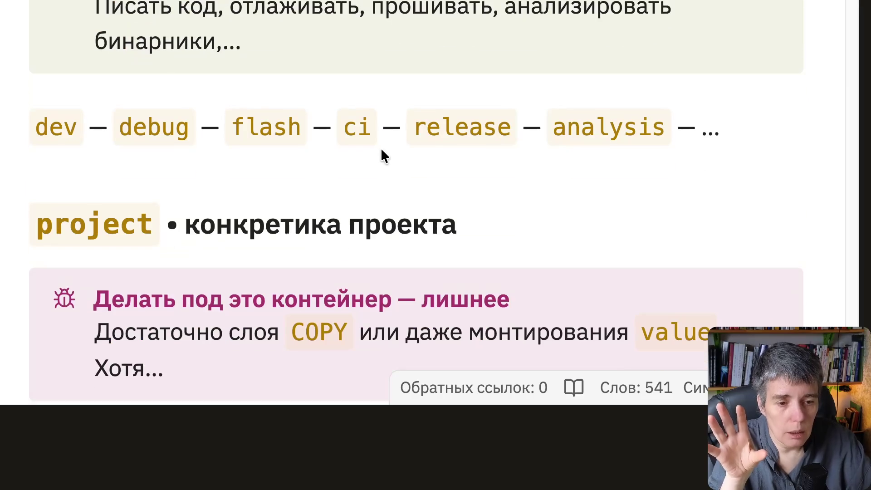
scroll(380, 156, "up", 3)
scroll(381, 155, "up", 2)
scroll(381, 155, "down", 1)
scroll(380, 155, "down", 1)
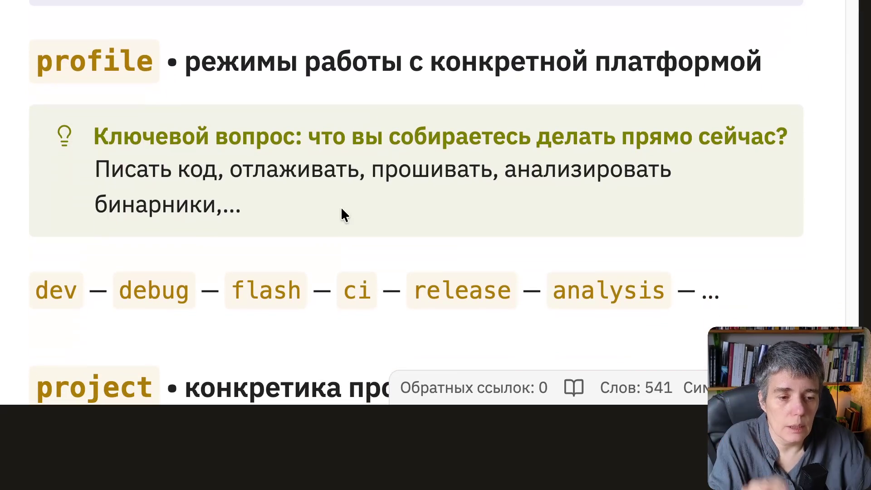
scroll(331, 218, "down", 1)
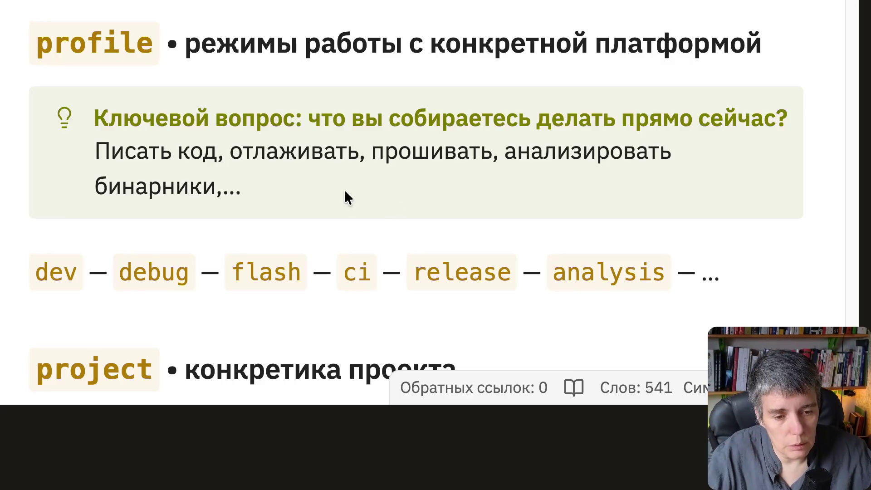
scroll(344, 188, "down", 1)
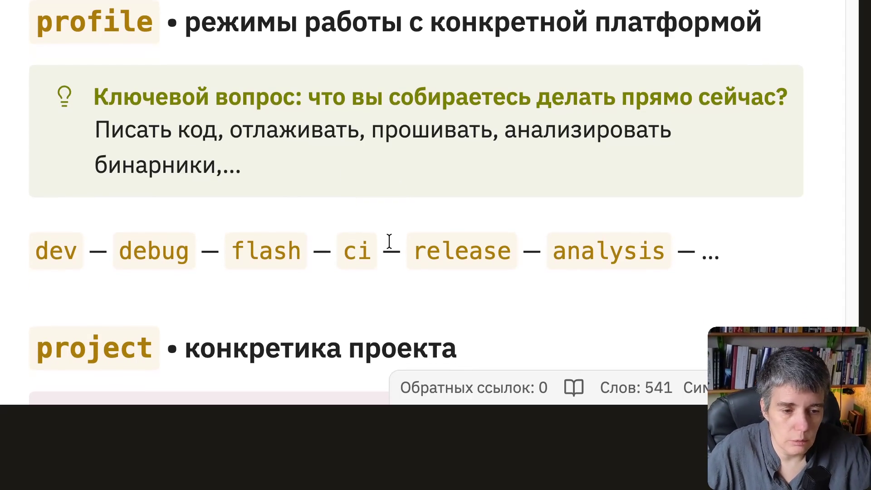
scroll(331, 161, "down", 1)
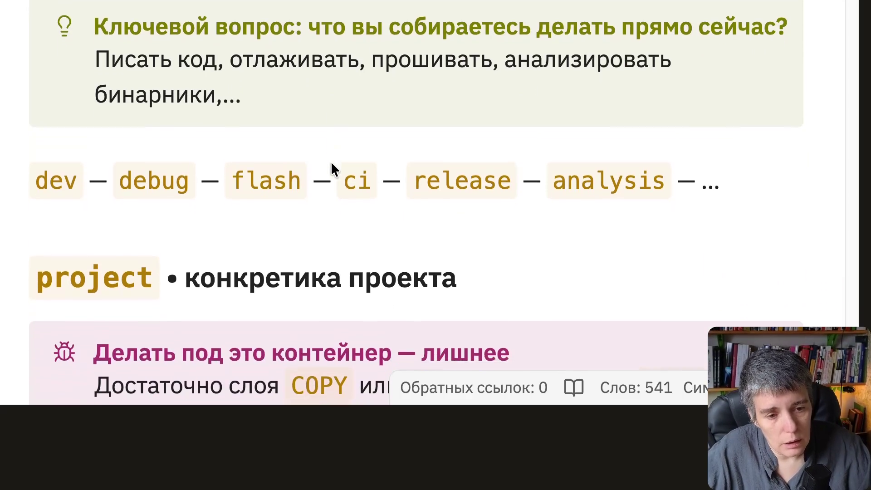
scroll(331, 162, "up", 3)
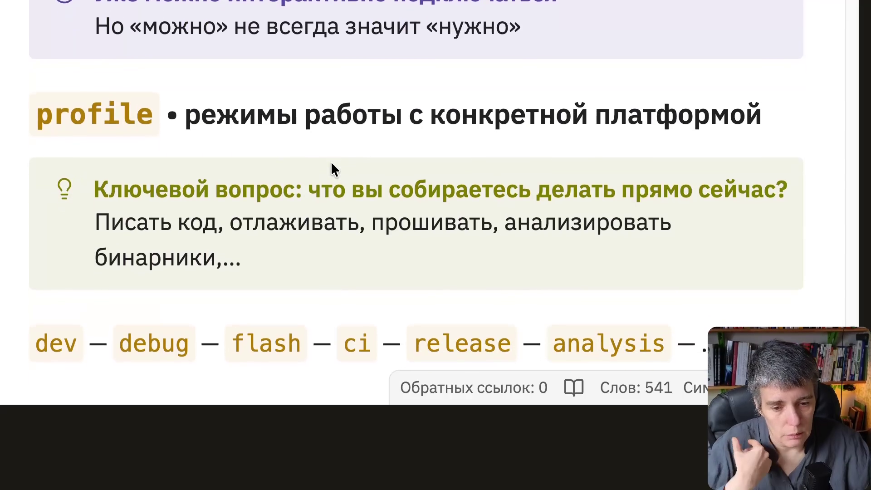
scroll(332, 162, "down", 1)
scroll(331, 162, "down", 1)
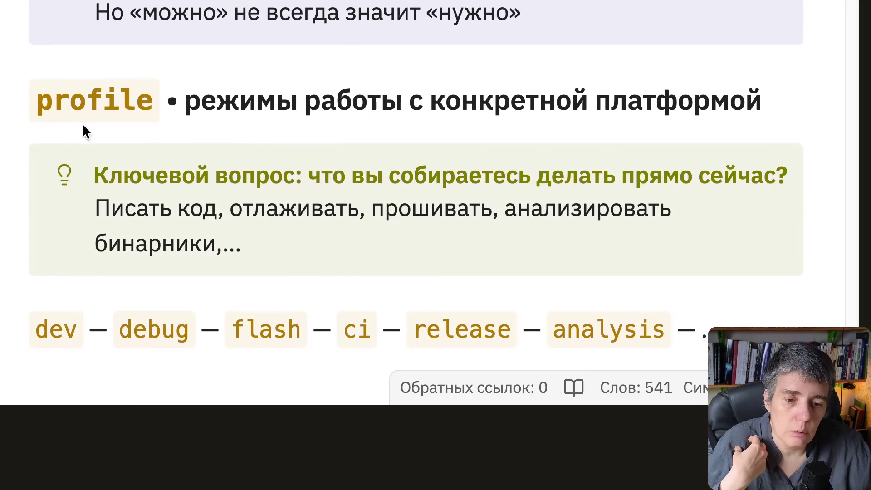
scroll(236, 223, "down", 1)
scroll(236, 223, "down", 1)
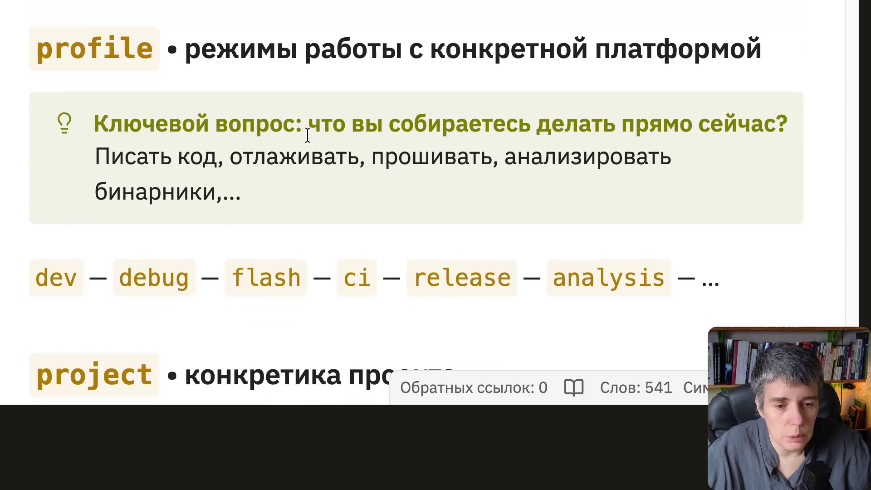
scroll(306, 133, "up", 5)
scroll(307, 133, "up", 4)
scroll(306, 133, "up", 1)
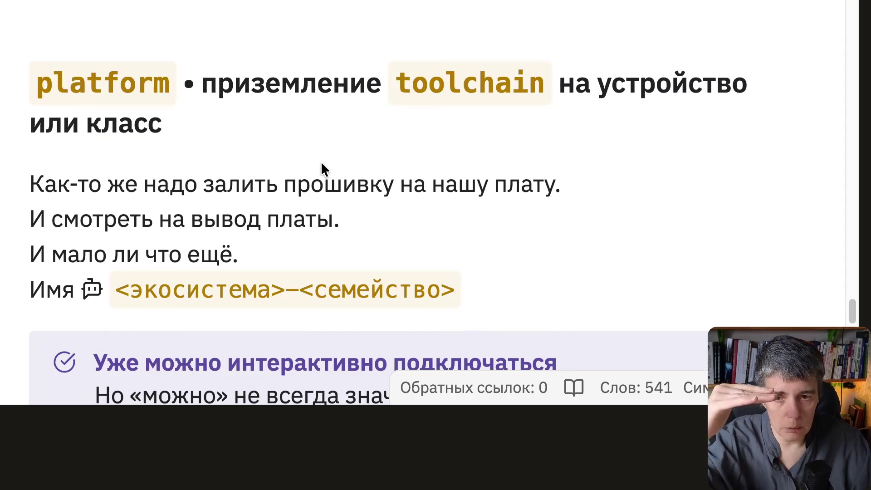
scroll(321, 162, "down", 6)
scroll(320, 162, "down", 4)
scroll(321, 161, "down", 1)
scroll(321, 162, "up", 1)
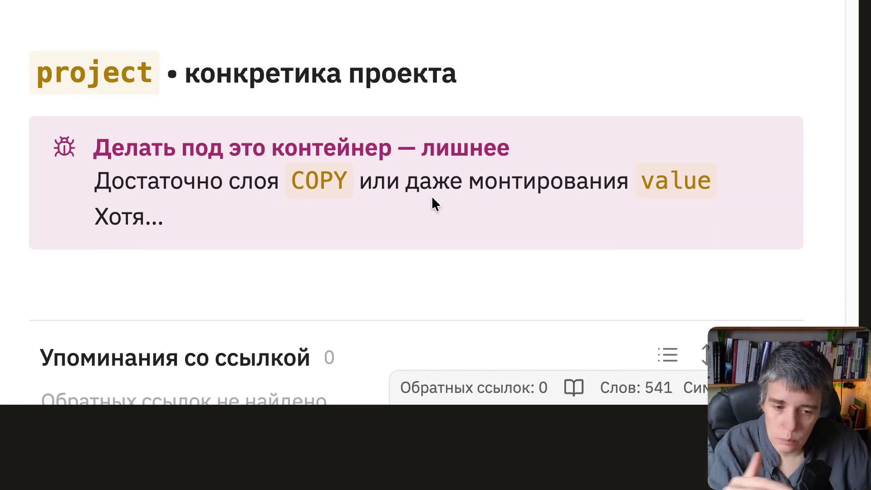
Highlight the COPY-layer phrase, then return to 'В чём проблема' and select the toolchain pain-point list.
left_click_drag(267, 181, 464, 182)
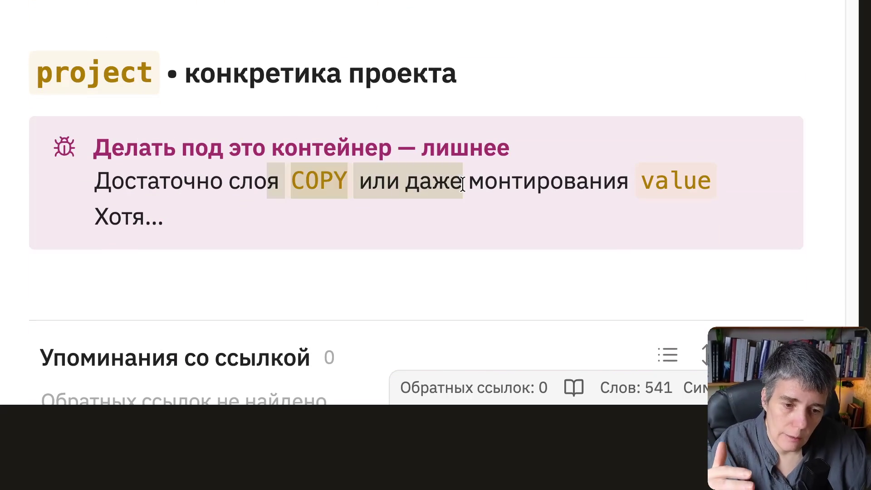
left_click(567, 181)
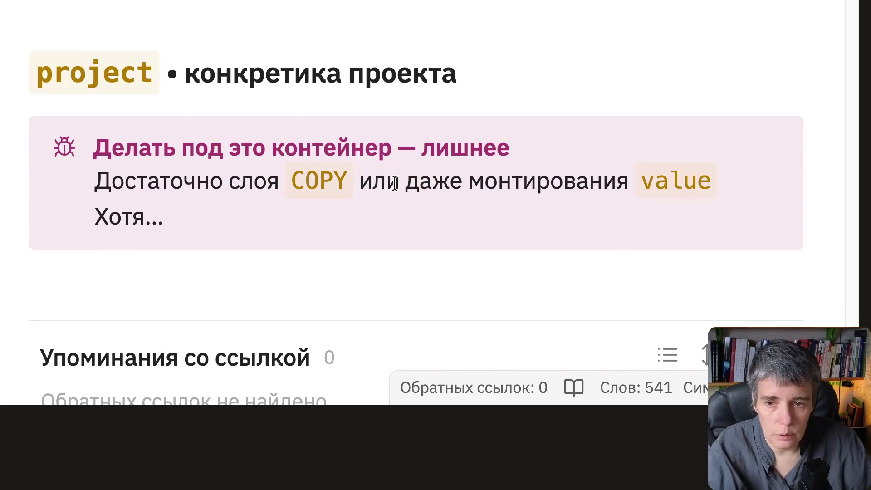
scroll(370, 187, "up", 3)
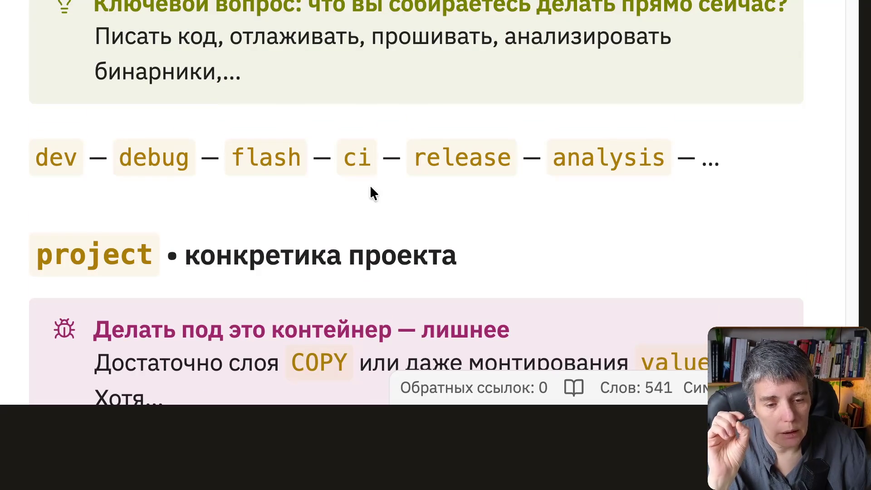
scroll(370, 187, "down", 2)
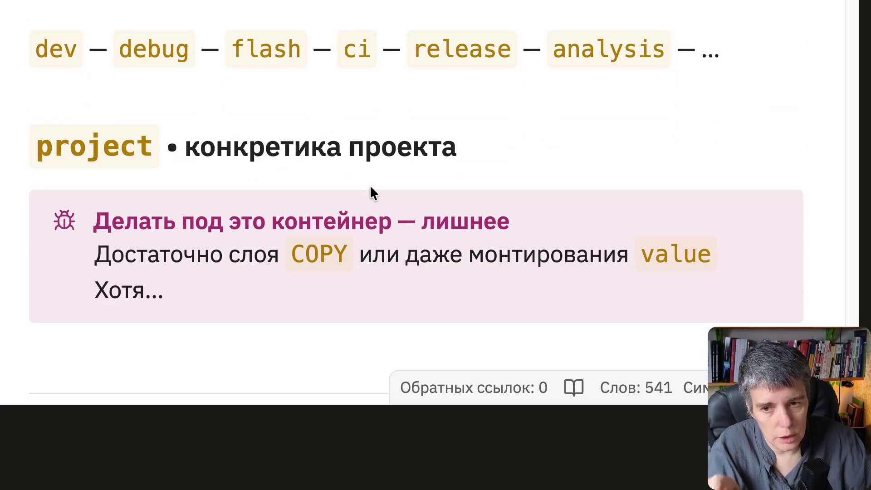
scroll(370, 185, "up", 2)
scroll(370, 185, "up", 4)
scroll(370, 185, "up", 5)
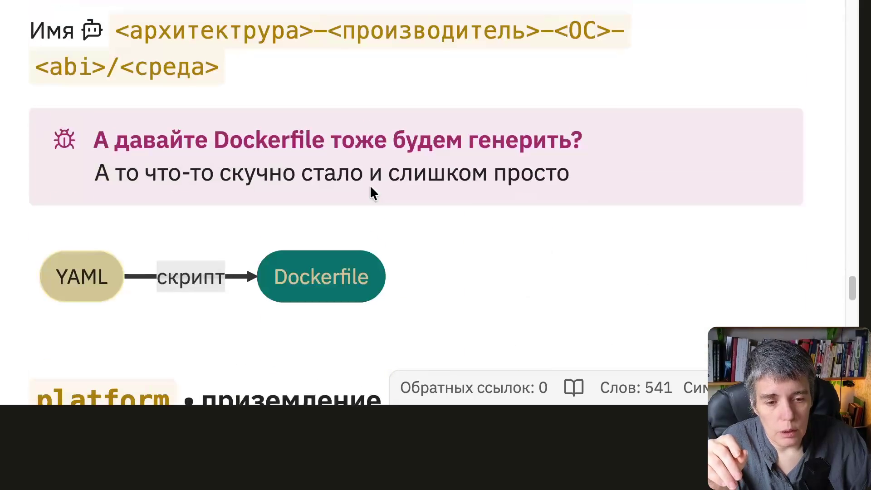
scroll(369, 185, "up", 2)
scroll(369, 185, "up", 4)
scroll(370, 184, "up", 4)
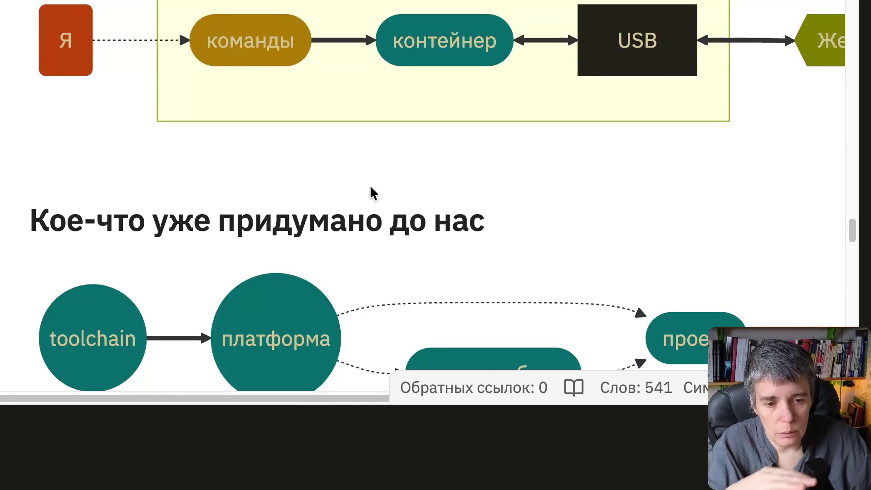
scroll(370, 184, "up", 4)
scroll(370, 185, "up", 1)
scroll(370, 185, "up", 4)
scroll(369, 185, "up", 3)
scroll(369, 185, "up", 3)
scroll(370, 185, "up", 5)
scroll(370, 185, "up", 3)
scroll(370, 185, "up", 3)
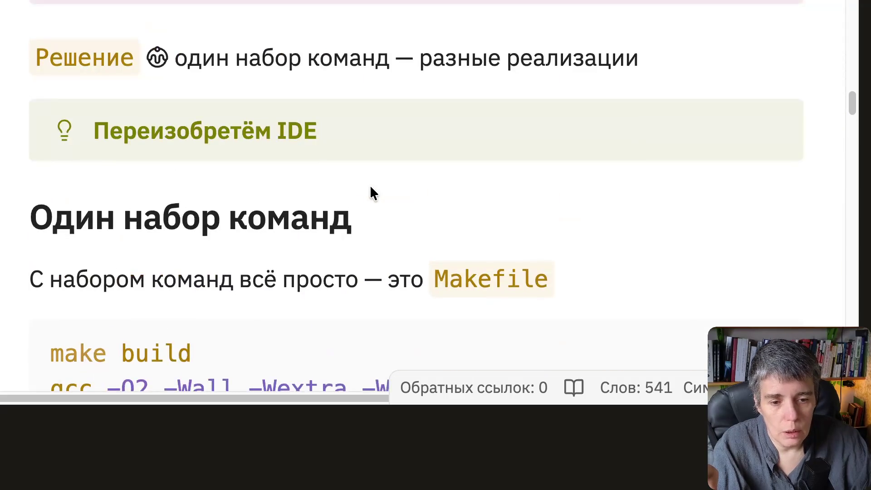
scroll(370, 185, "up", 4)
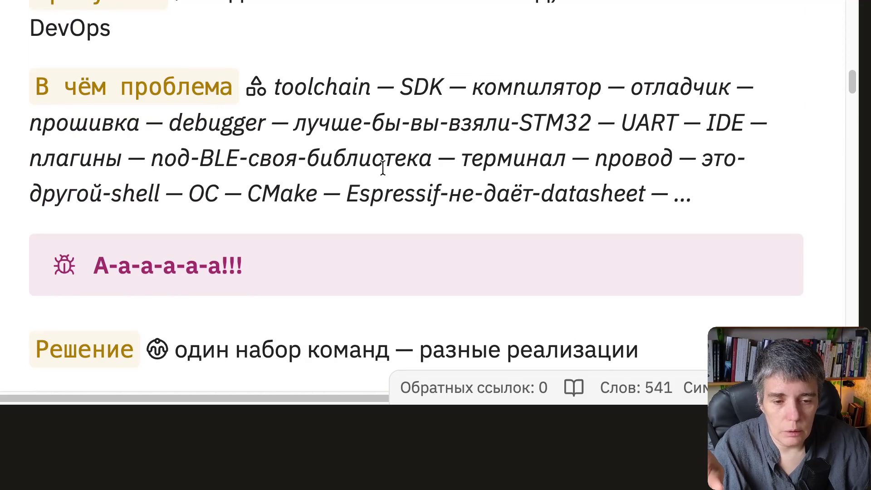
left_click_drag(275, 87, 638, 189)
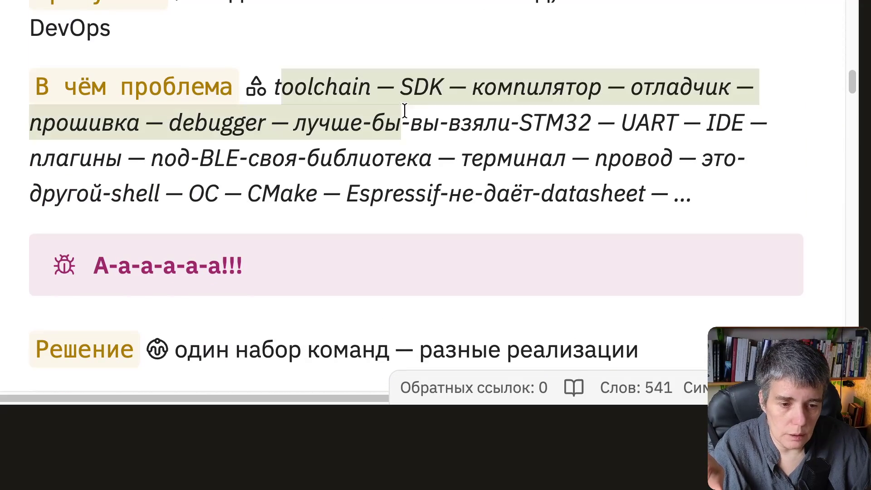
left_click(487, 148)
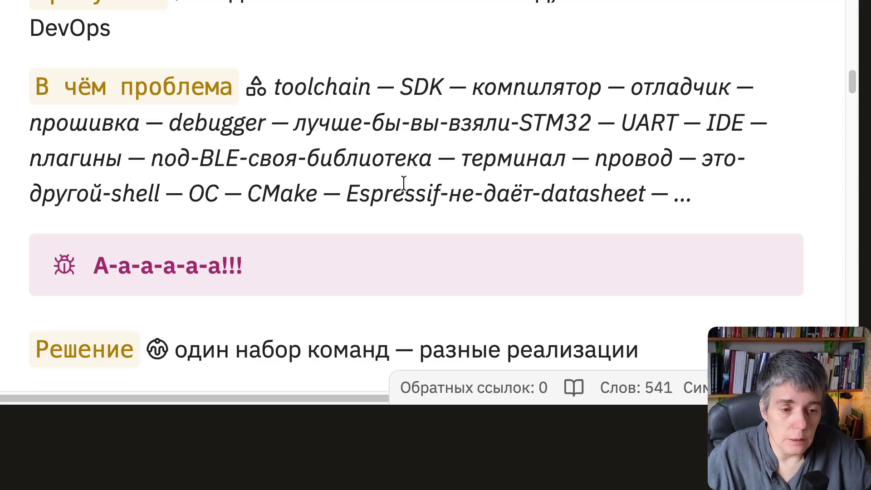
scroll(421, 171, "down", 1)
scroll(421, 172, "down", 1)
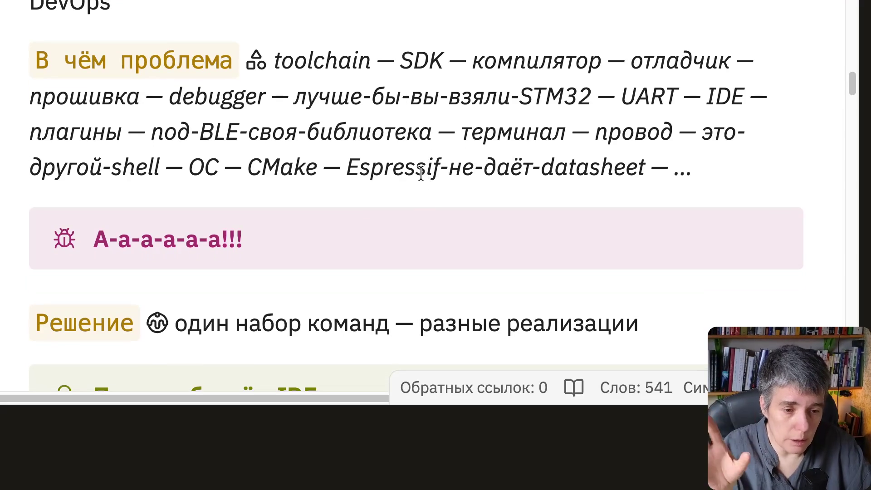
scroll(420, 170, "down", 4)
scroll(421, 173, "down", 2)
scroll(421, 173, "down", 2)
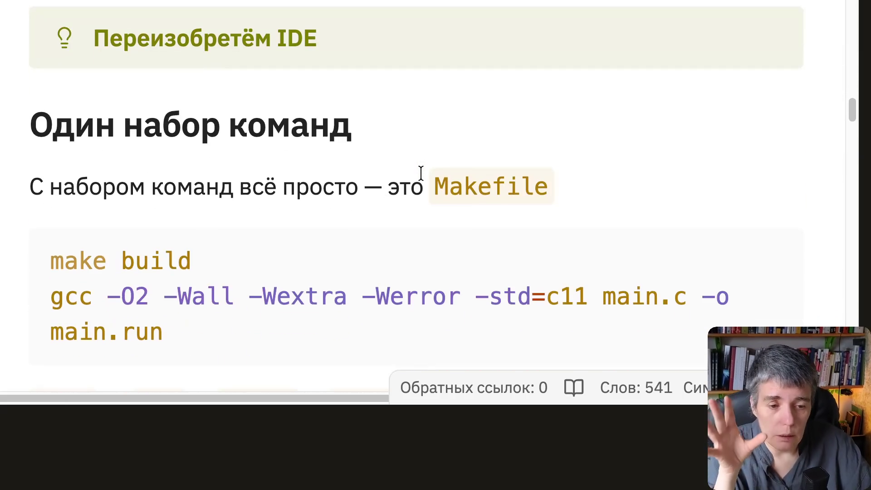
scroll(422, 174, "down", 4)
scroll(422, 174, "down", 3)
scroll(421, 173, "down", 3)
scroll(421, 174, "down", 3)
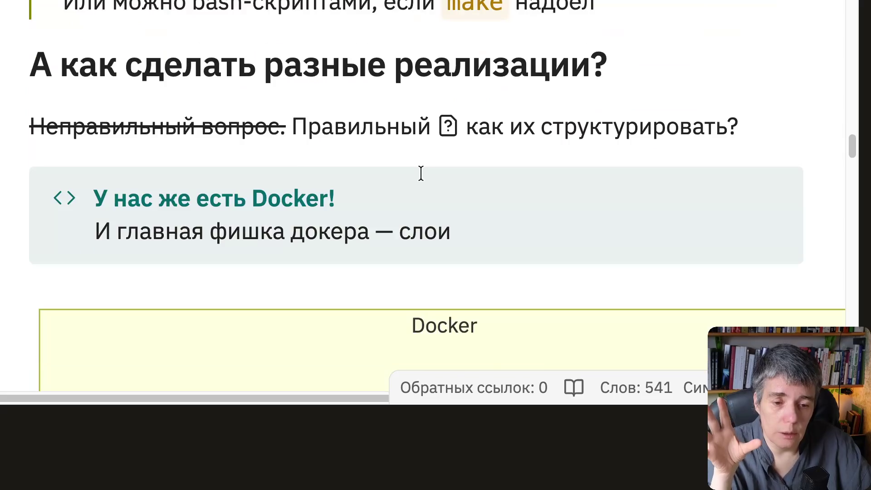
scroll(420, 173, "down", 3)
scroll(421, 174, "down", 3)
scroll(421, 174, "down", 2)
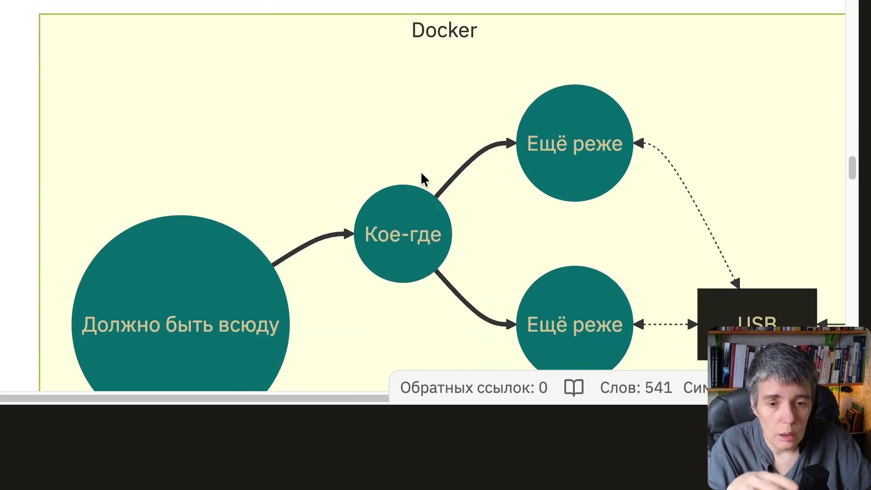
scroll(422, 174, "down", 1)
scroll(421, 174, "down", 1)
scroll(421, 174, "down", 2)
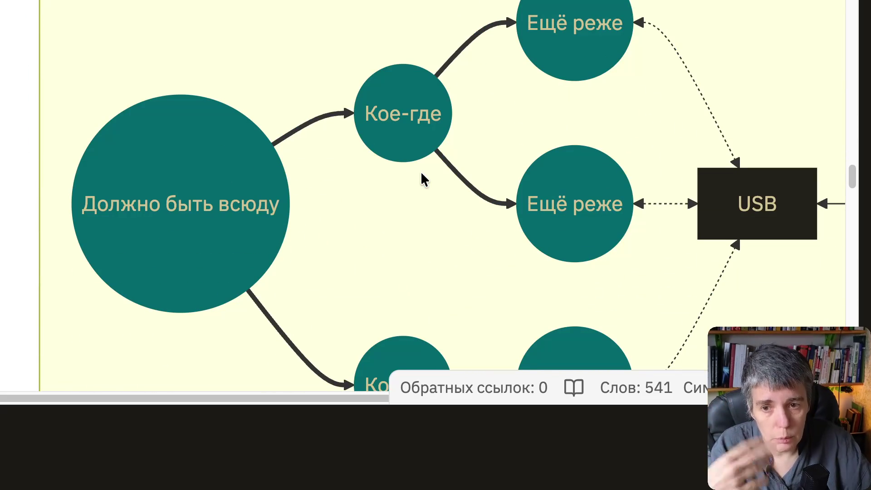
scroll(421, 174, "down", 1)
scroll(421, 174, "down", 1)
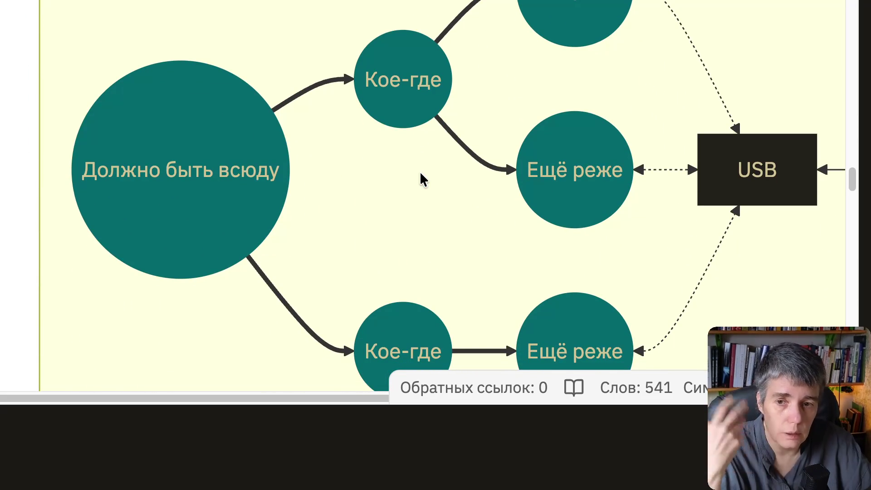
scroll(420, 171, "up", 1)
scroll(420, 171, "up", 2)
scroll(420, 171, "up", 1)
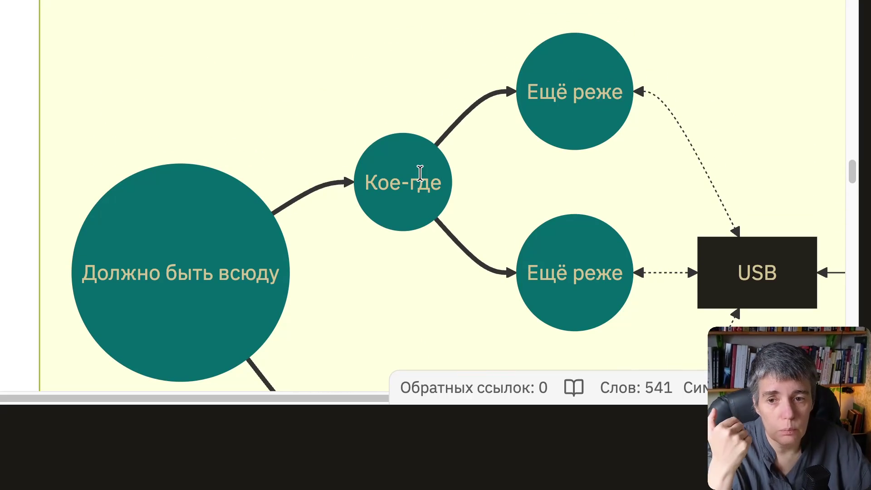
scroll(419, 173, "down", 3)
scroll(419, 173, "down", 3)
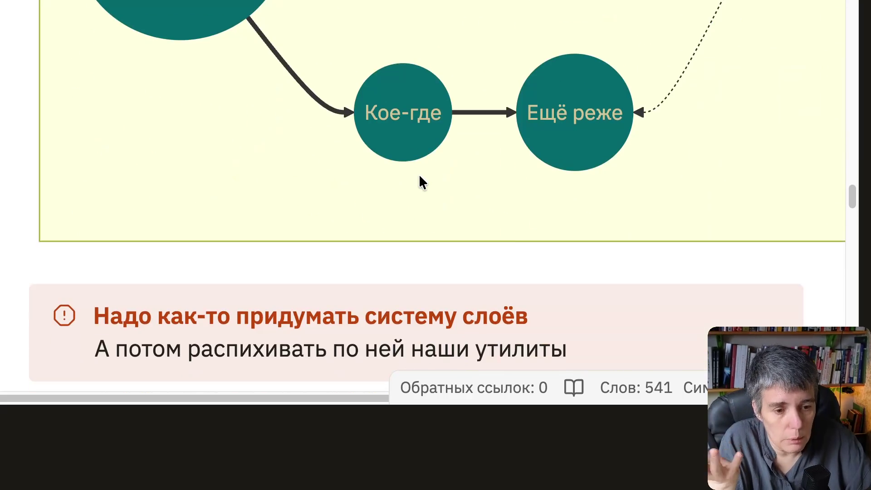
scroll(419, 174, "down", 3)
scroll(419, 174, "down", 5)
scroll(334, 181, "down", 2)
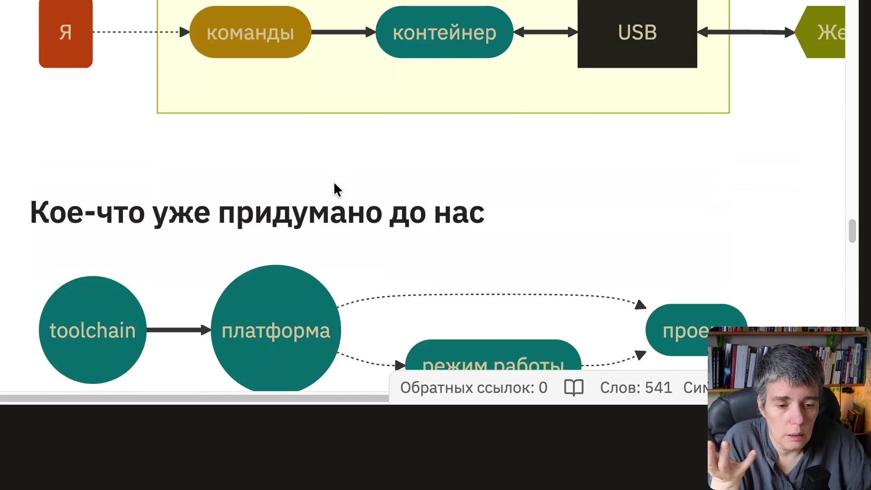